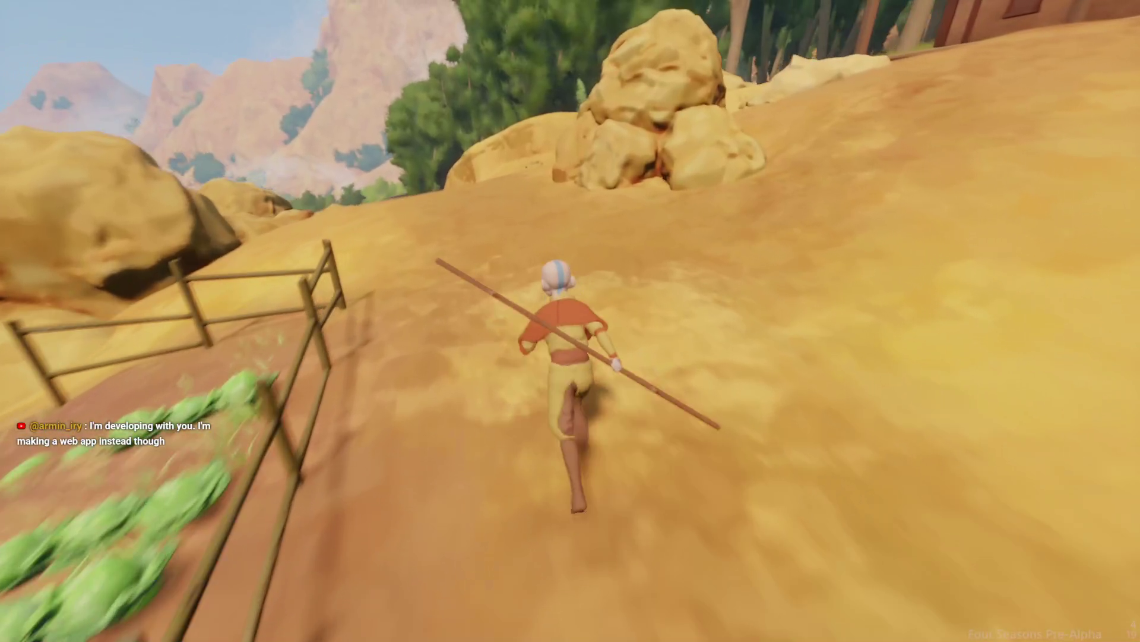
- End the playtest jump up the sandy slope, return to edit mode and start sculpting the field soil
key(space)
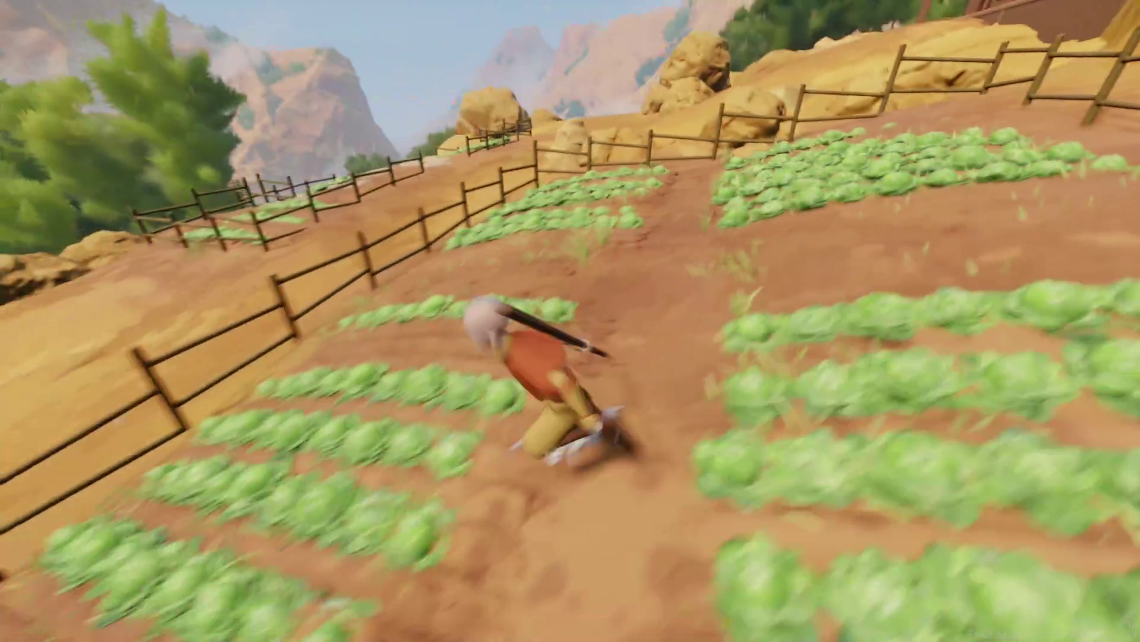
key(Escape)
key(Escape)
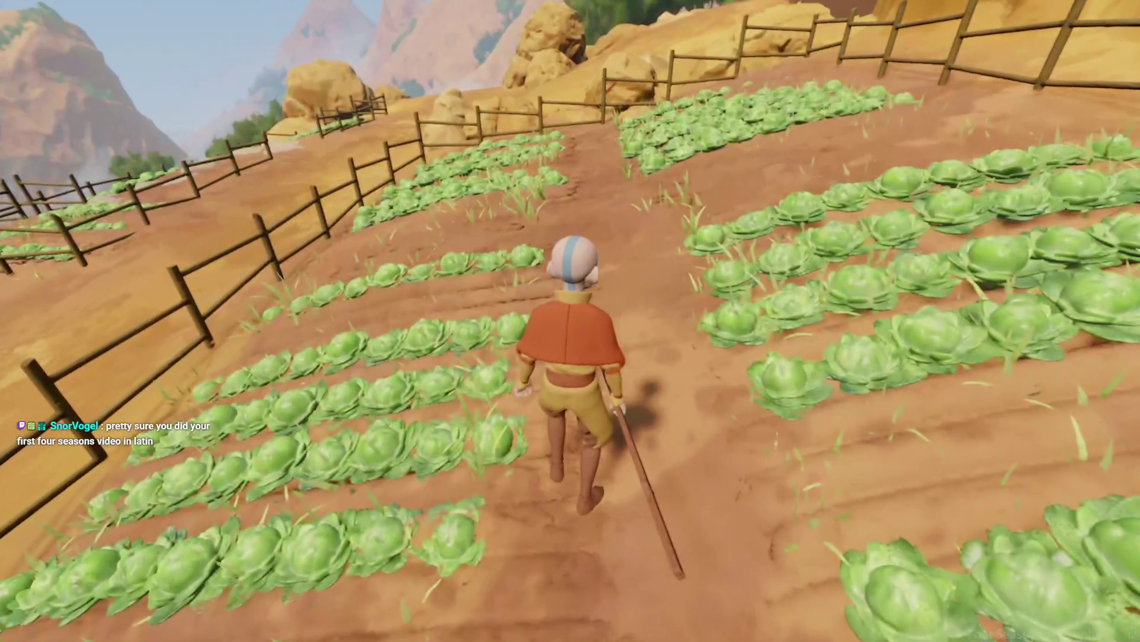
key(Escape)
click(275, 446)
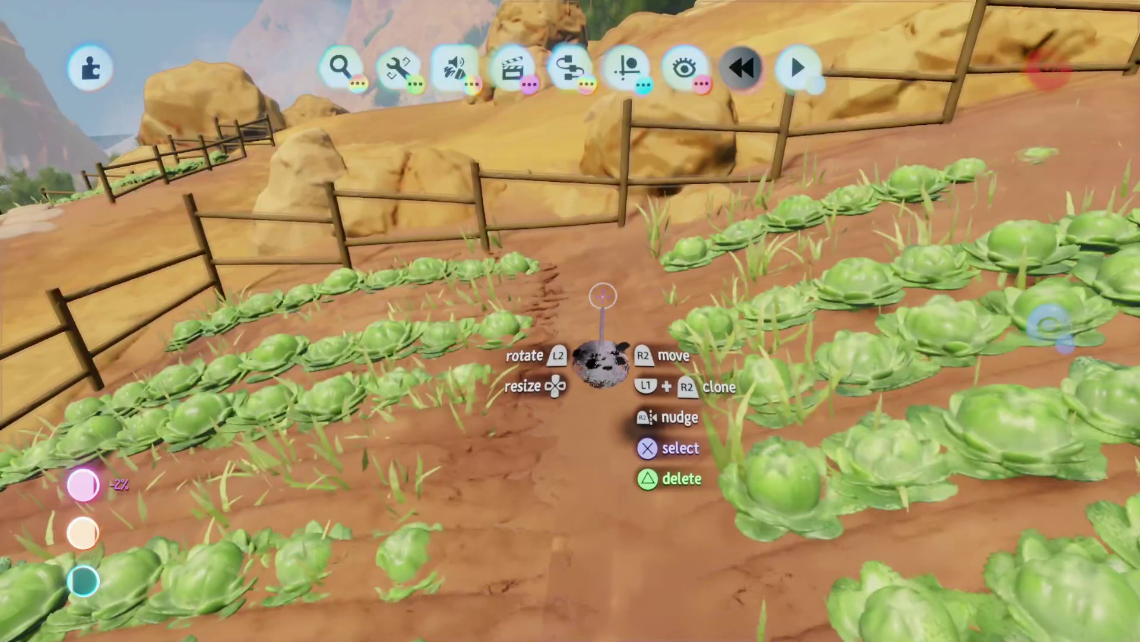
double_click(603, 288)
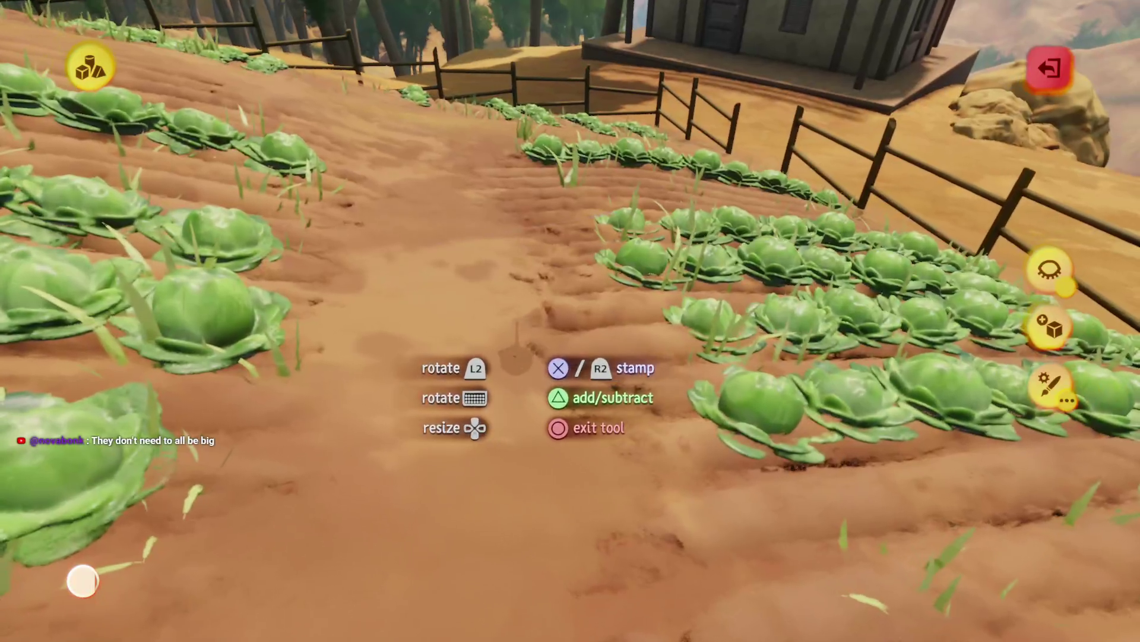
- Leave Sculpt mode to get back to general editing before laying the stepping stones
key(Escape)
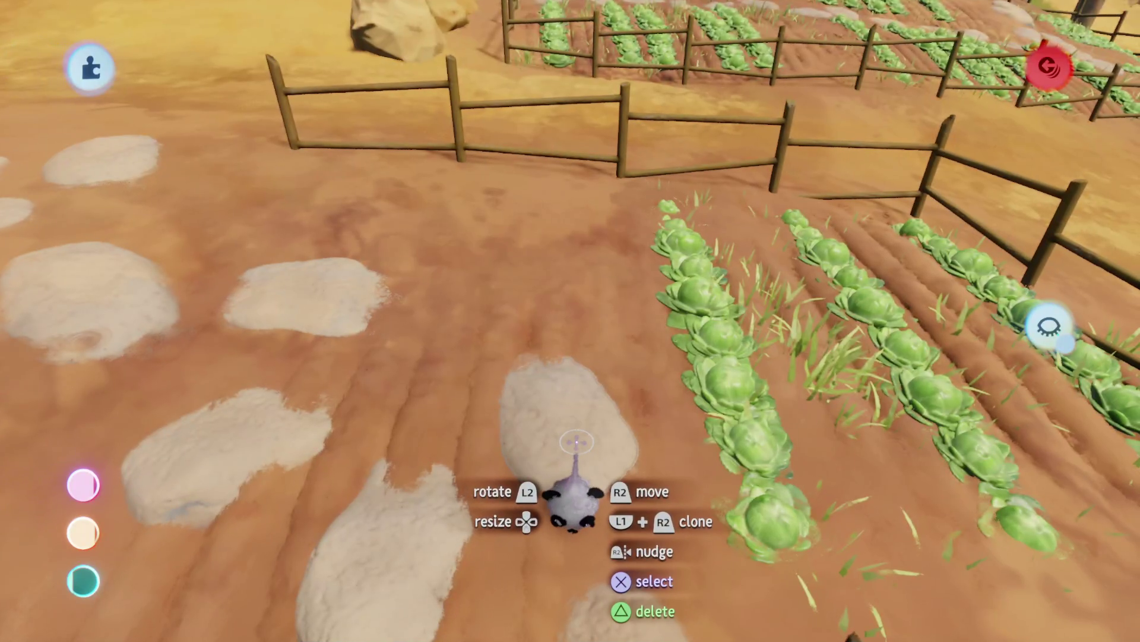
- Leave sculpting to go back to arranging the wooden fence pieces
key(Escape)
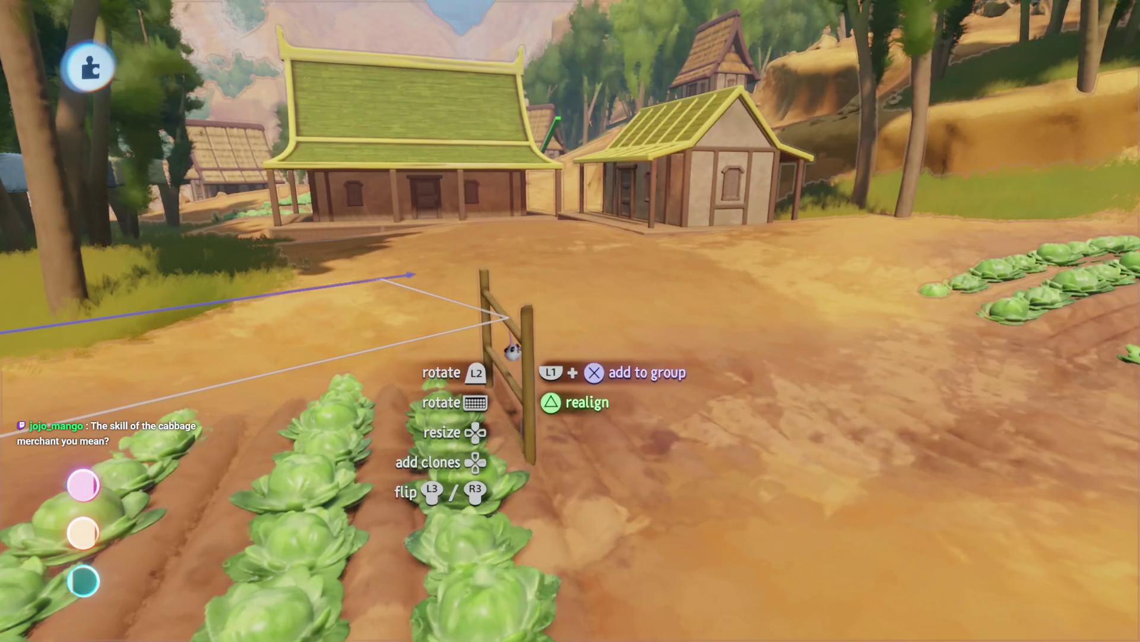
- Briefly playtest the farm, then pause and return to edit mode
key(Escape)
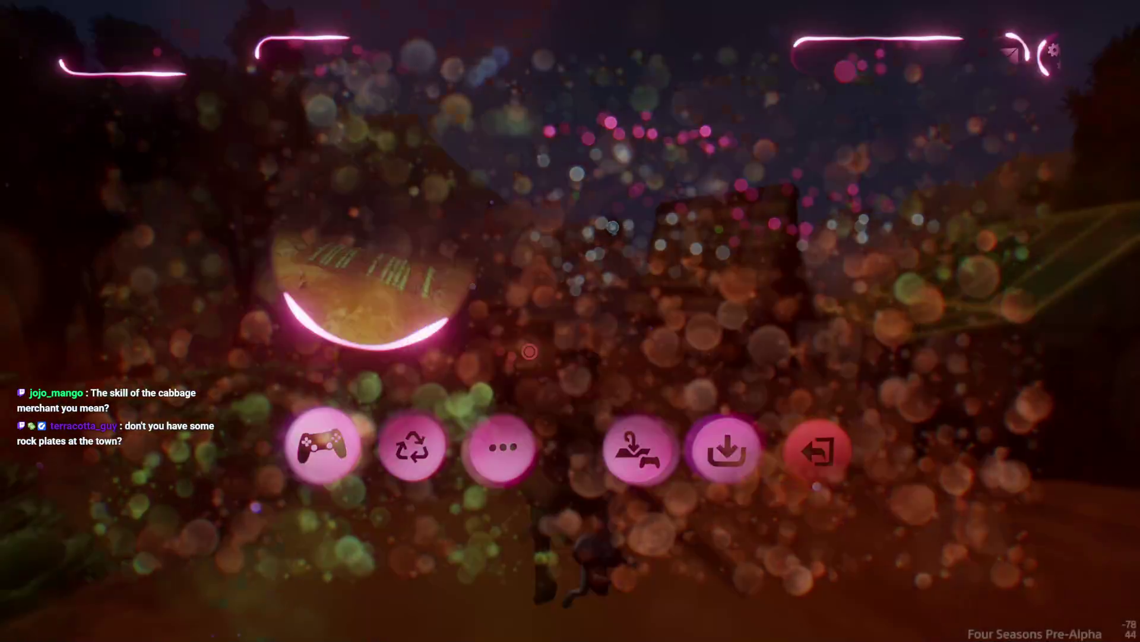
key(Escape)
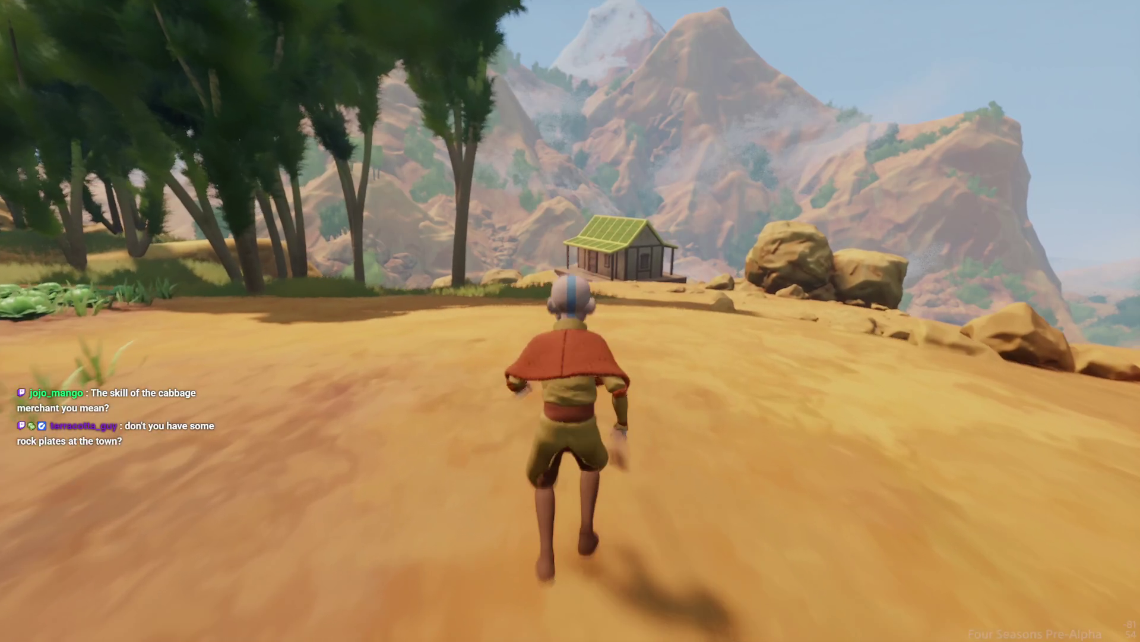
key(Escape)
click(268, 446)
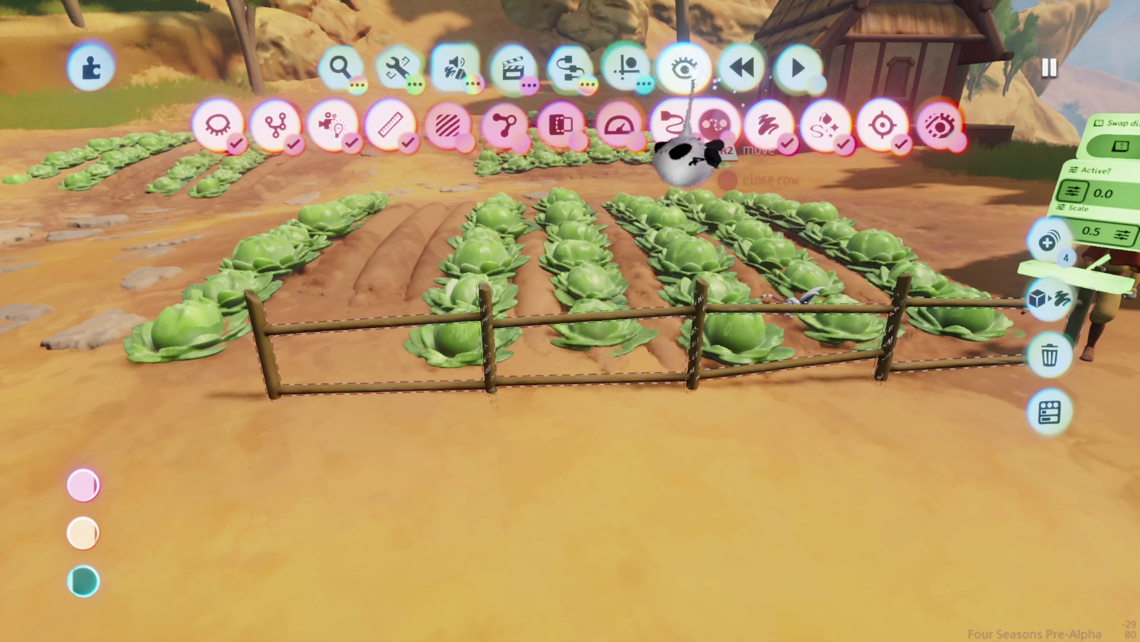
- Check the guides and snapping options, then close the tools to return to the fence
click(626, 66)
key(Escape)
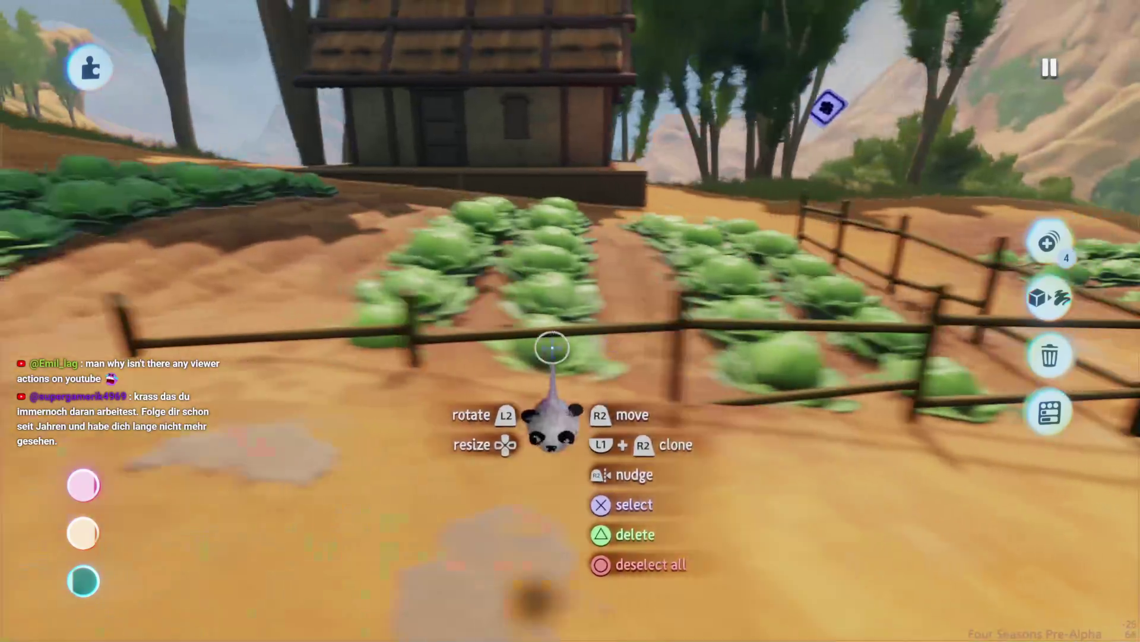
- Move toward the cabbages and try selecting the fence, then clear the selection
key(Escape)
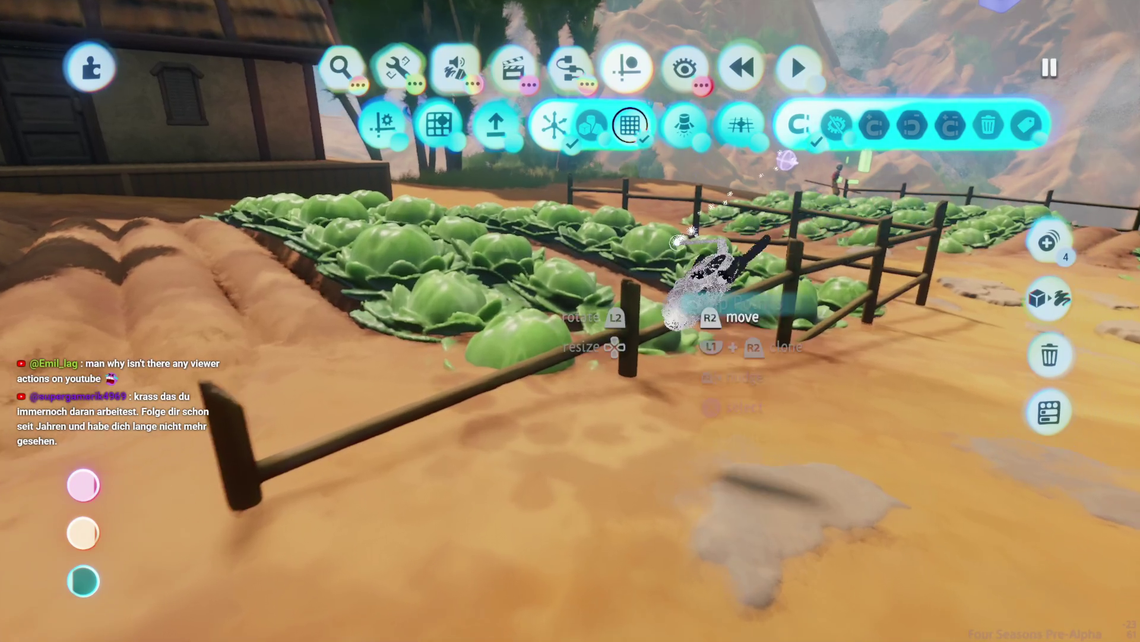
key(Escape)
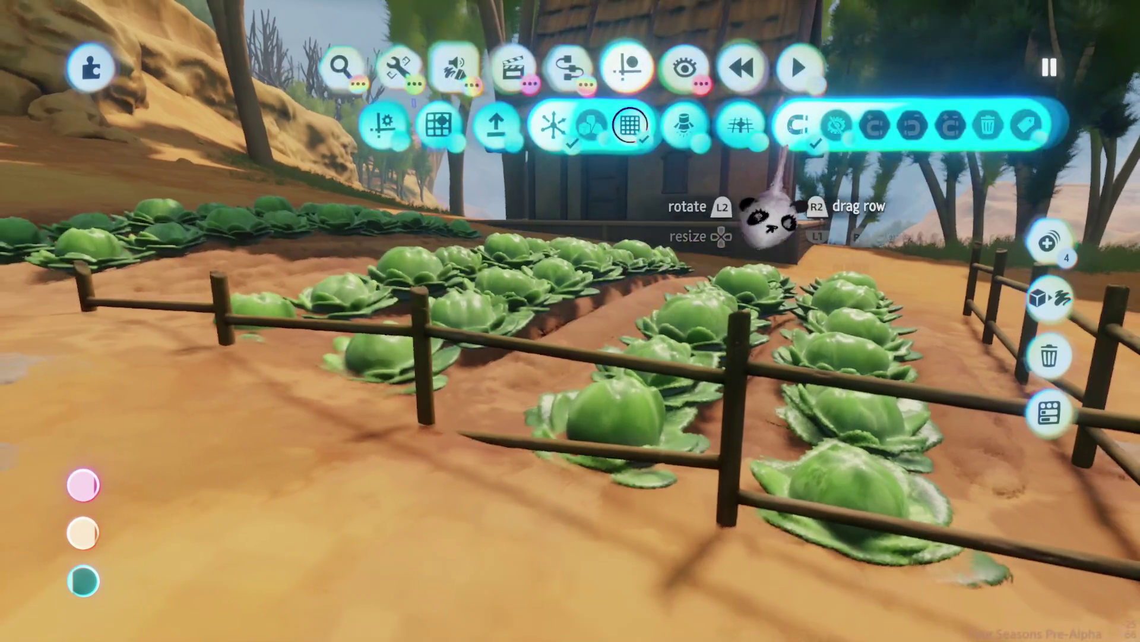
key(Escape)
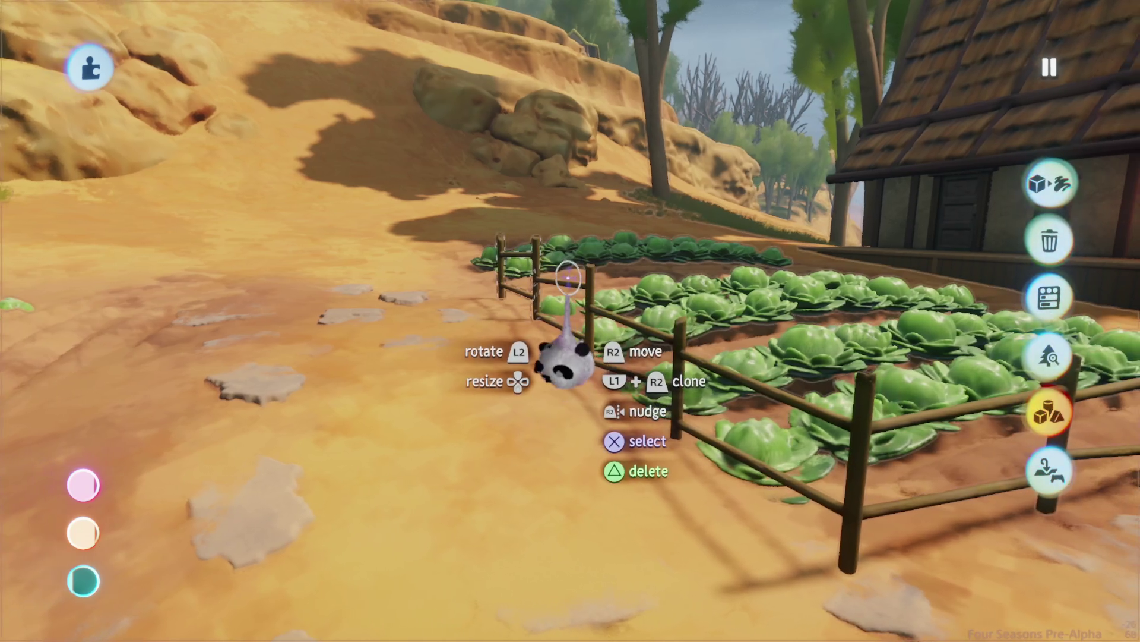
click(565, 281)
key(Escape)
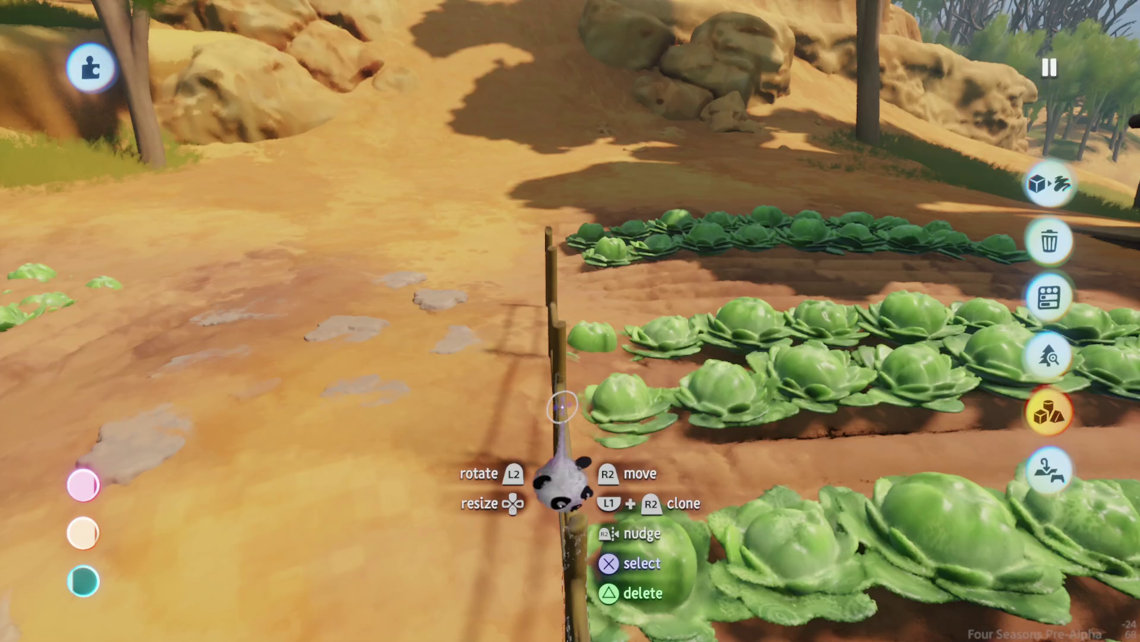
- Pick up individual fence posts and line them up at the cabbage bed's corner
click(562, 407)
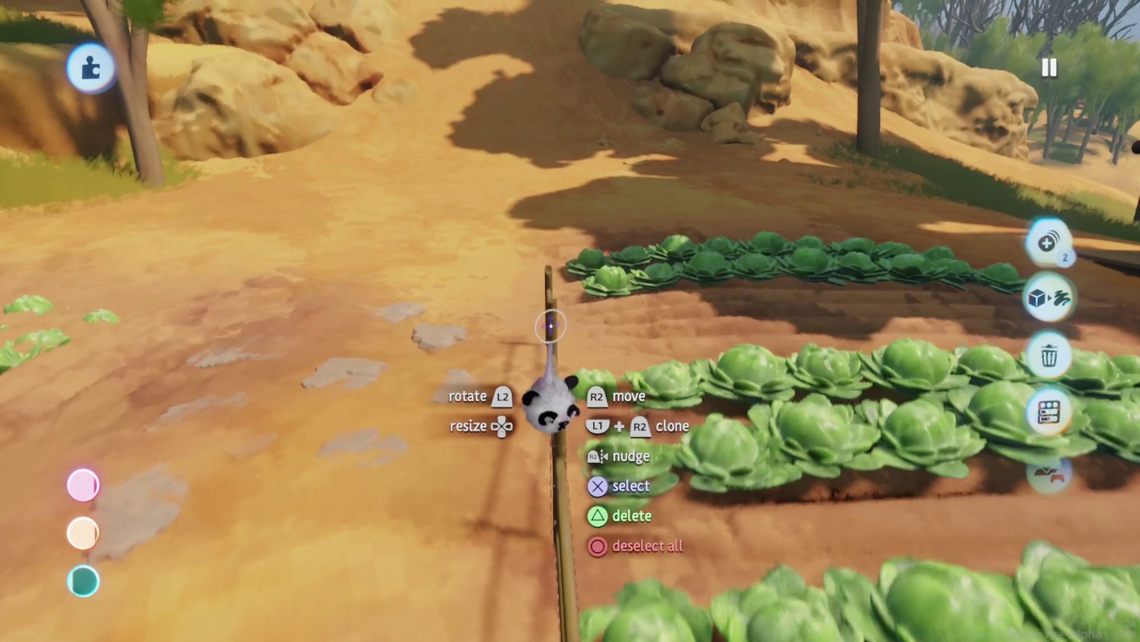
mouse_move(553, 393)
mouse_down()
mouse_move(502, 287)
mouse_move(483, 280)
mouse_move(552, 307)
mouse_move(534, 314)
mouse_move(579, 254)
mouse_move(395, 439)
mouse_move(606, 324)
mouse_up()
key(Escape)
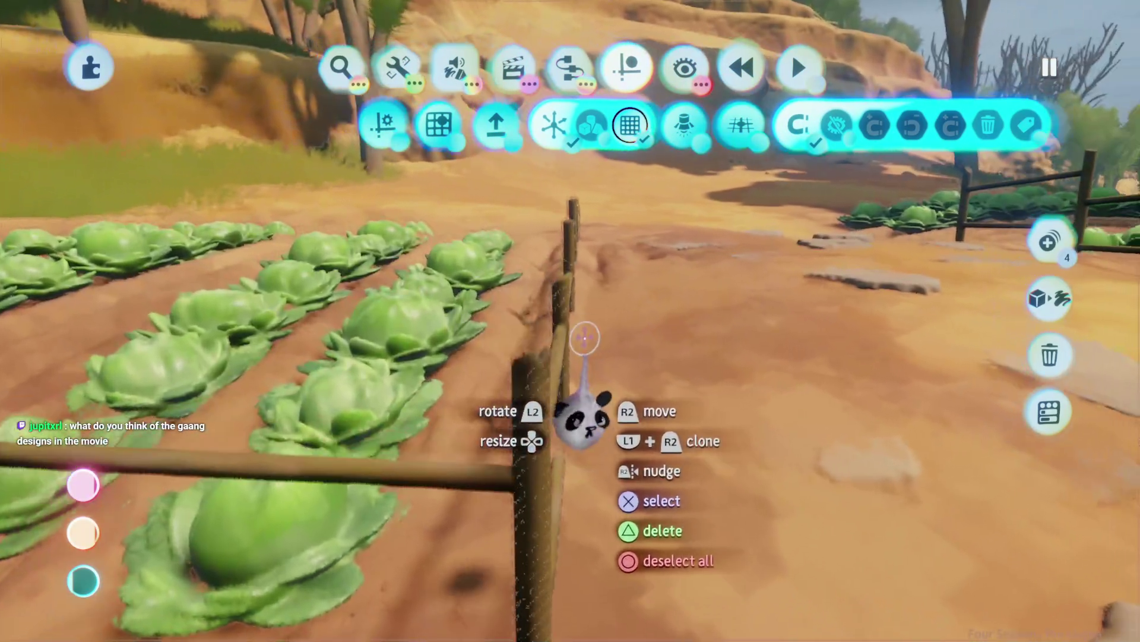
click(572, 416)
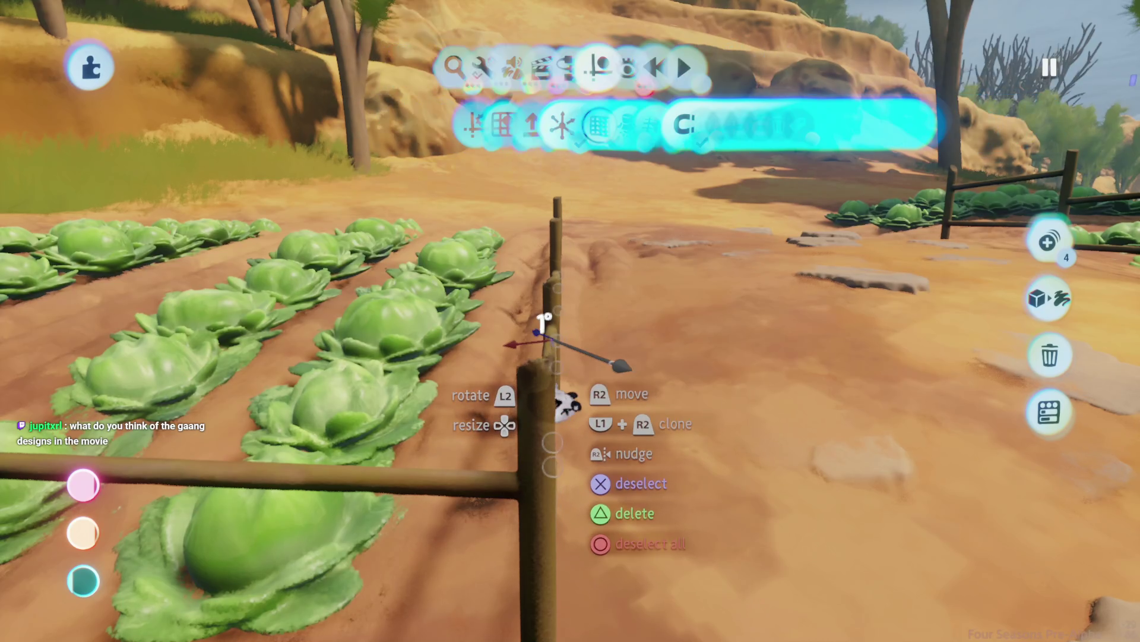
mouse_move(565, 407)
mouse_down()
mouse_move(751, 222)
mouse_move(511, 428)
mouse_move(492, 395)
mouse_move(516, 375)
mouse_up()
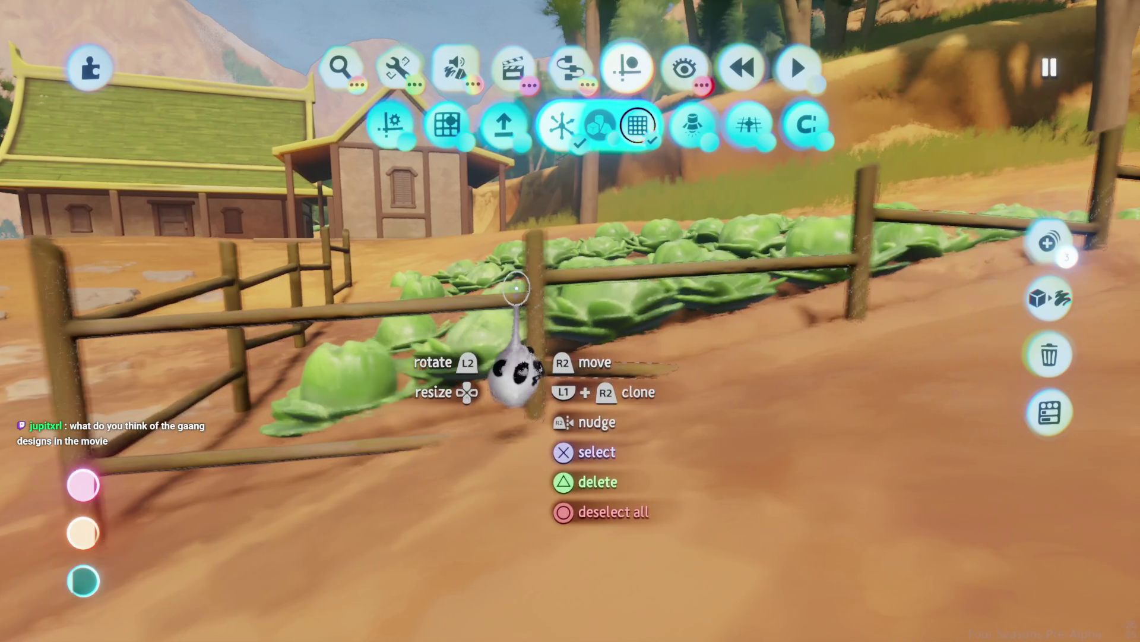
mouse_move(516, 289)
mouse_down()
mouse_move(516, 305)
mouse_move(525, 246)
mouse_move(493, 316)
mouse_move(537, 326)
mouse_move(522, 407)
mouse_move(471, 331)
mouse_move(540, 458)
mouse_move(554, 363)
mouse_move(891, 428)
mouse_move(881, 471)
mouse_move(954, 339)
mouse_move(1132, 386)
mouse_up()
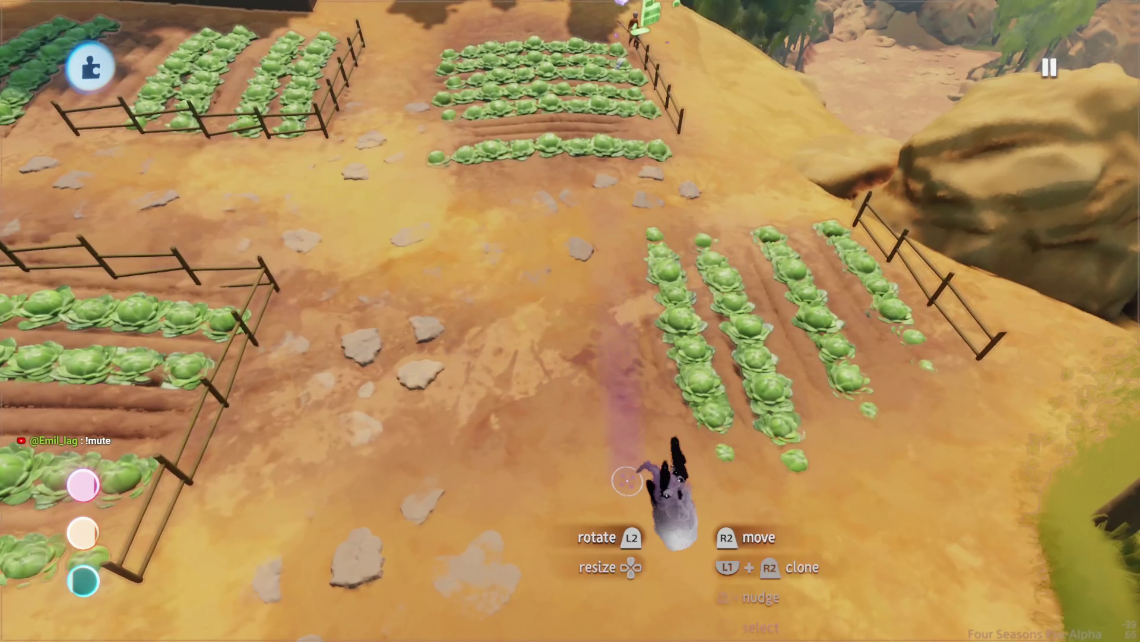
- Delete the unwanted piece from the cabbage field, viewing it from above
mouse_move(626, 481)
mouse_down()
mouse_move(624, 356)
mouse_move(408, 255)
mouse_move(611, 280)
mouse_move(536, 205)
mouse_move(585, 284)
mouse_up()
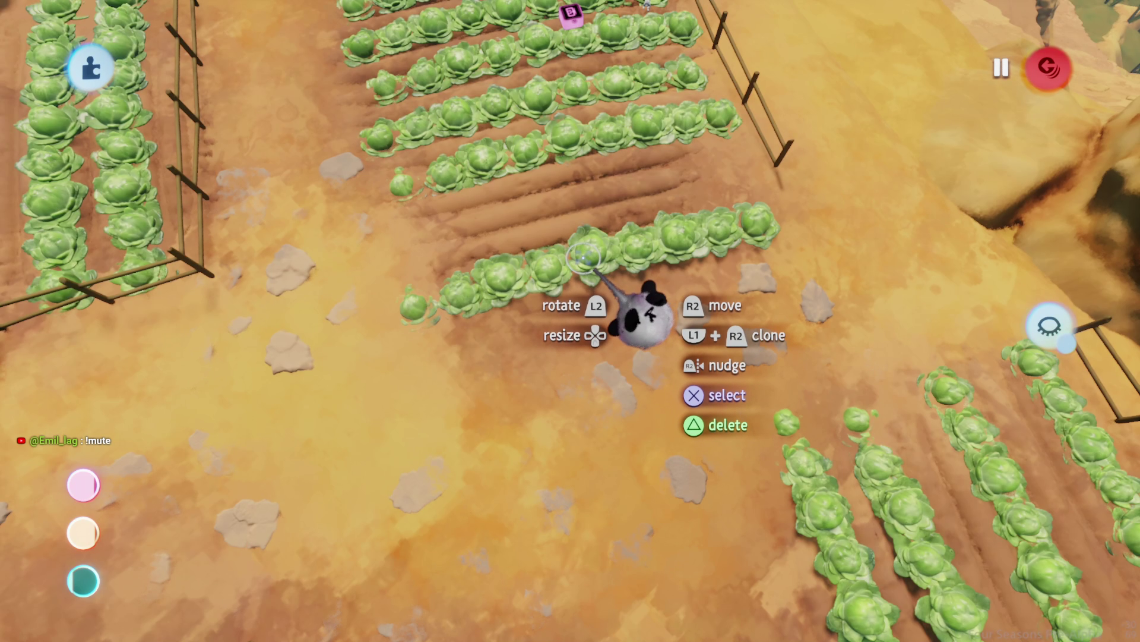
key(Delete)
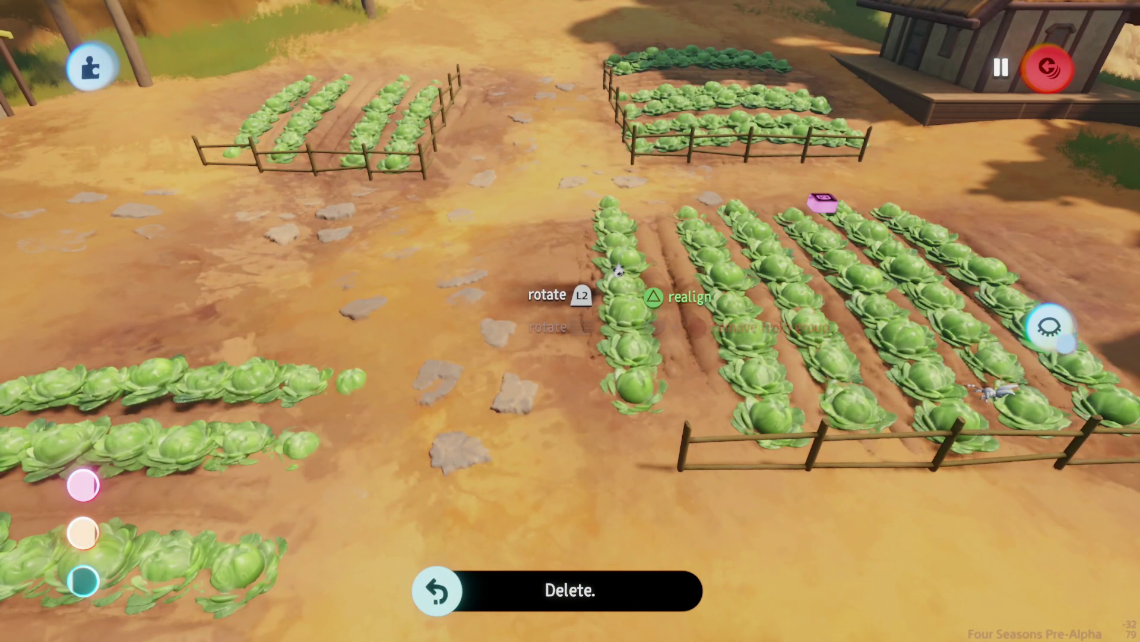
mouse_move(618, 270)
mouse_down()
mouse_move(581, 265)
mouse_move(535, 308)
mouse_up()
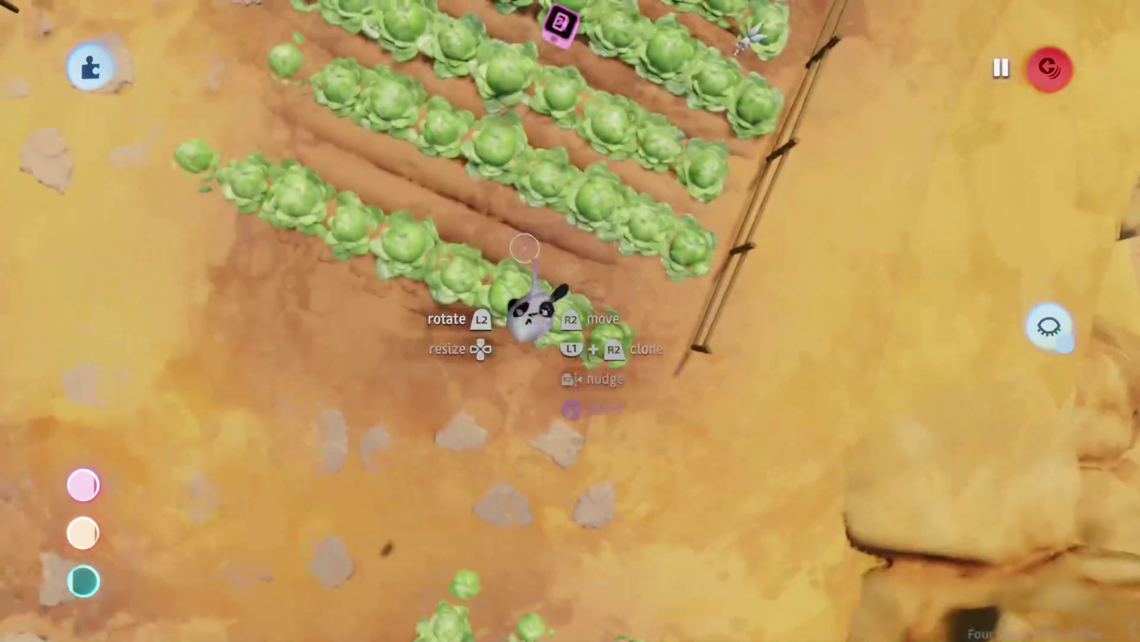
- Reframe a low view along the fence facing the hut and switch into sculpt mode
mouse_move(479, 241)
mouse_down()
mouse_move(502, 324)
mouse_move(591, 382)
mouse_move(472, 408)
mouse_move(499, 422)
mouse_up()
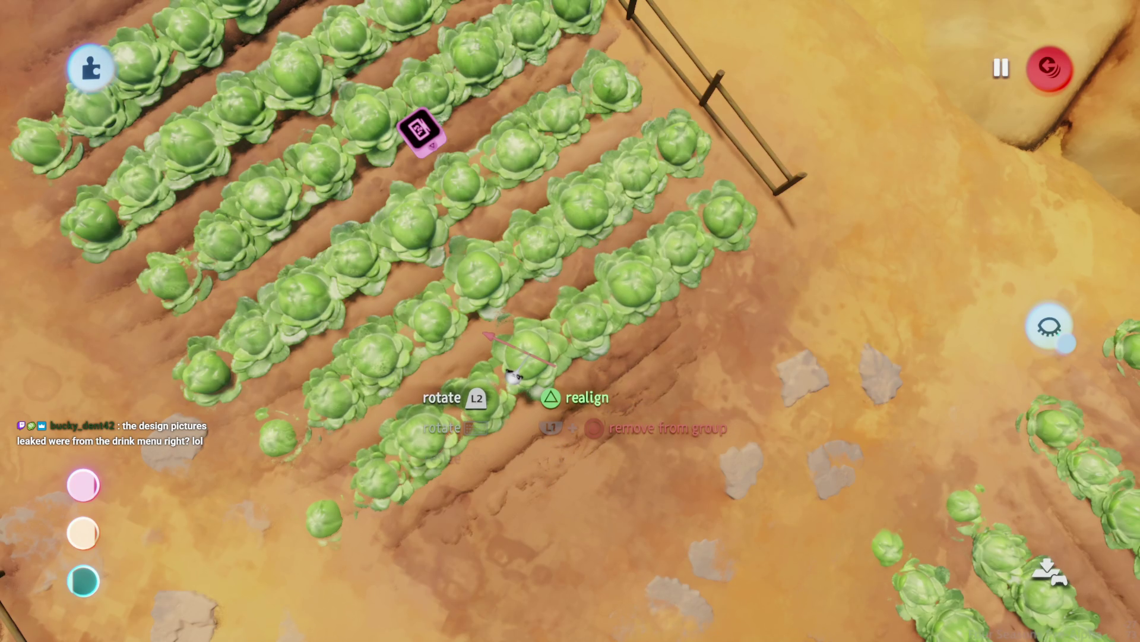
mouse_move(513, 374)
mouse_down()
mouse_move(529, 407)
mouse_move(555, 356)
mouse_move(537, 366)
mouse_move(471, 305)
mouse_move(566, 434)
mouse_up()
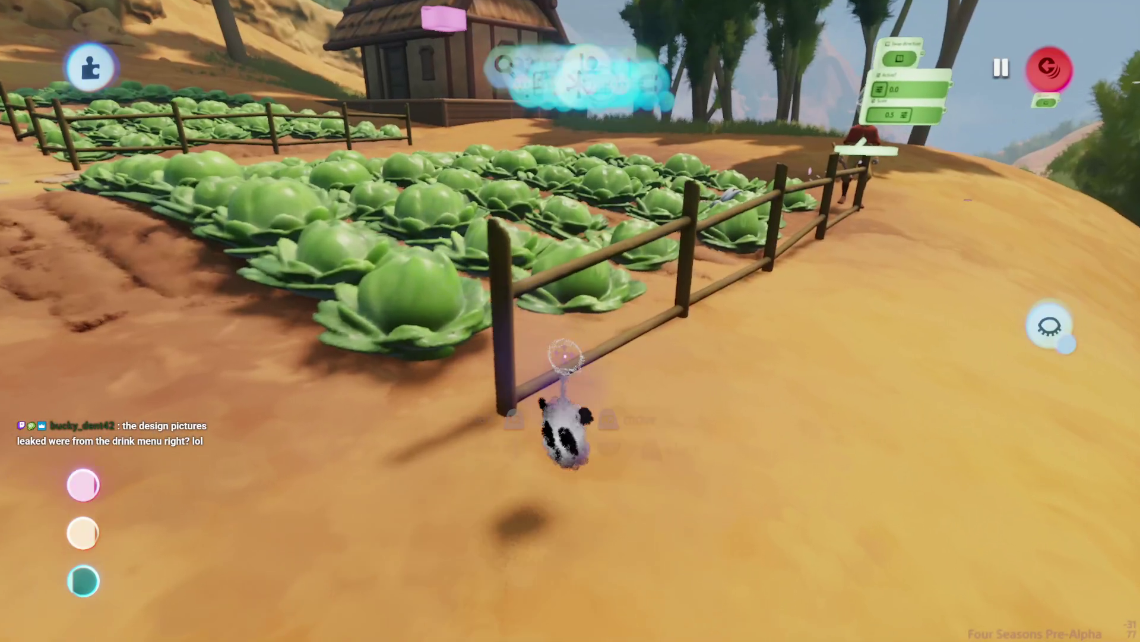
drag(565, 356, 590, 333)
key(Tab)
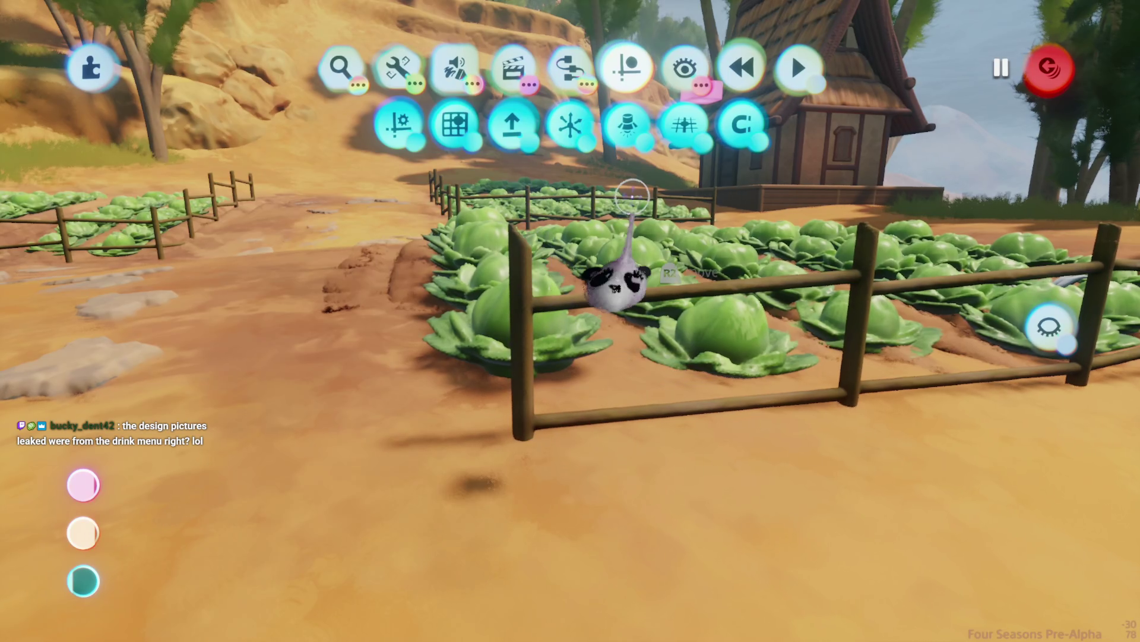
click(742, 125)
- Leave sculpt mode and bring up the guide and snapping options
key(Escape)
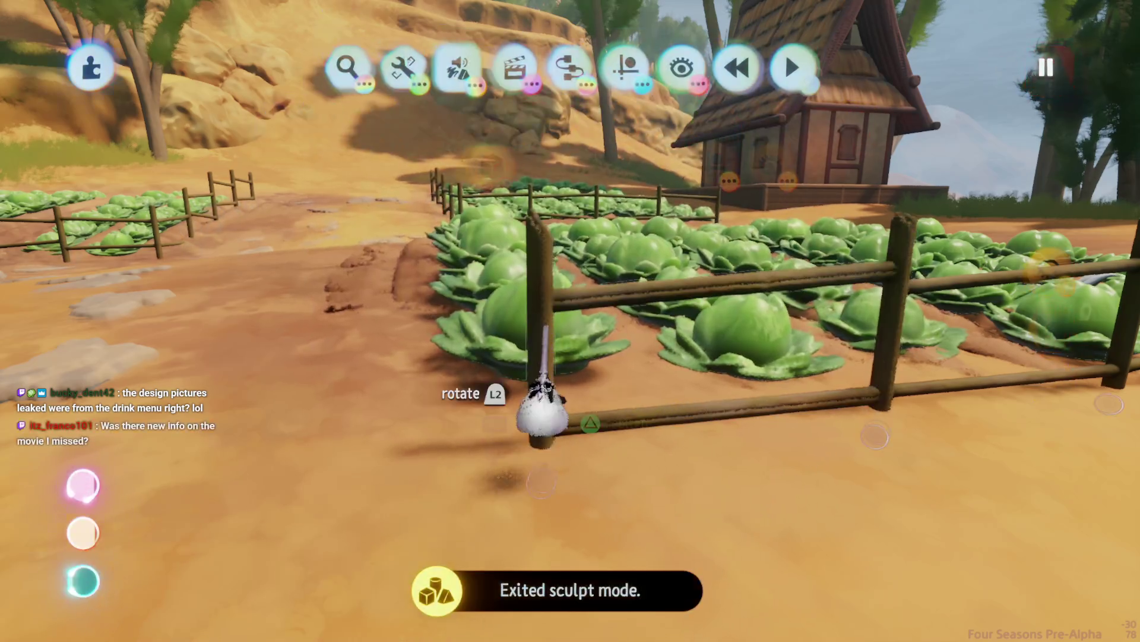
mouse_move(542, 416)
mouse_down()
mouse_move(512, 219)
mouse_move(570, 297)
mouse_up()
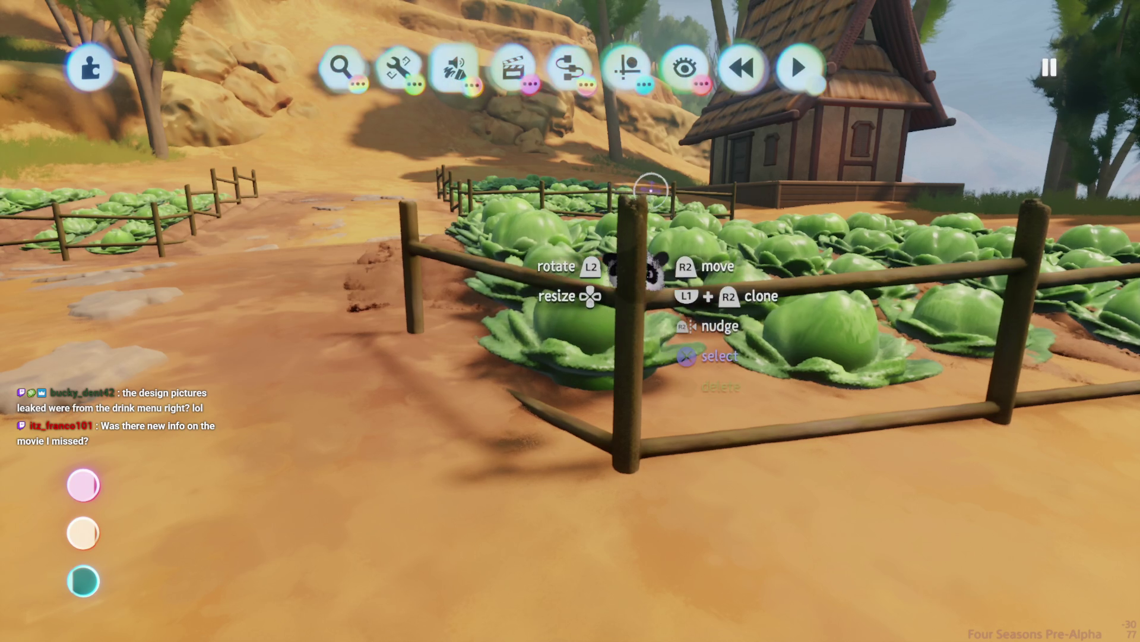
click(627, 68)
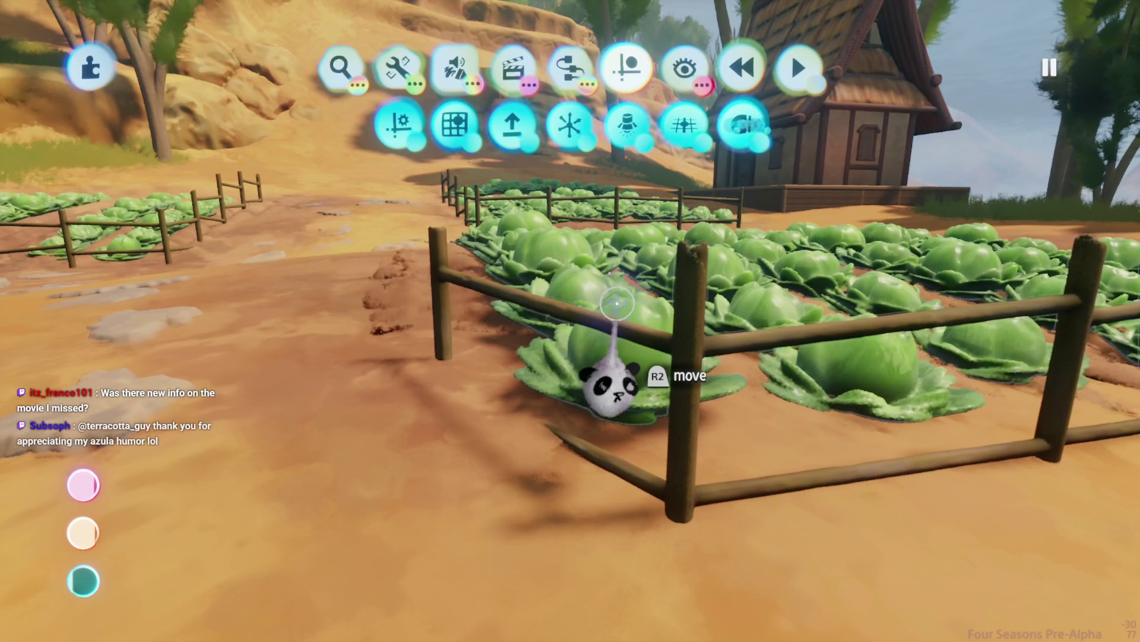
key(Escape)
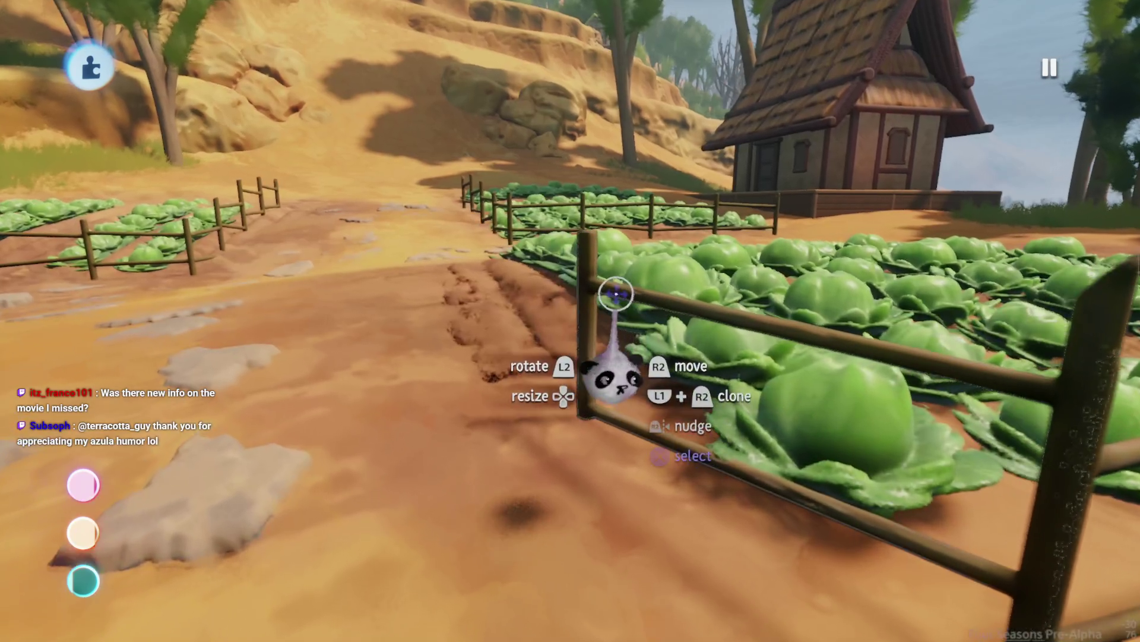
- Switch on the guide and grid snapping aids, then return to the fence beside the bed
key(Tab)
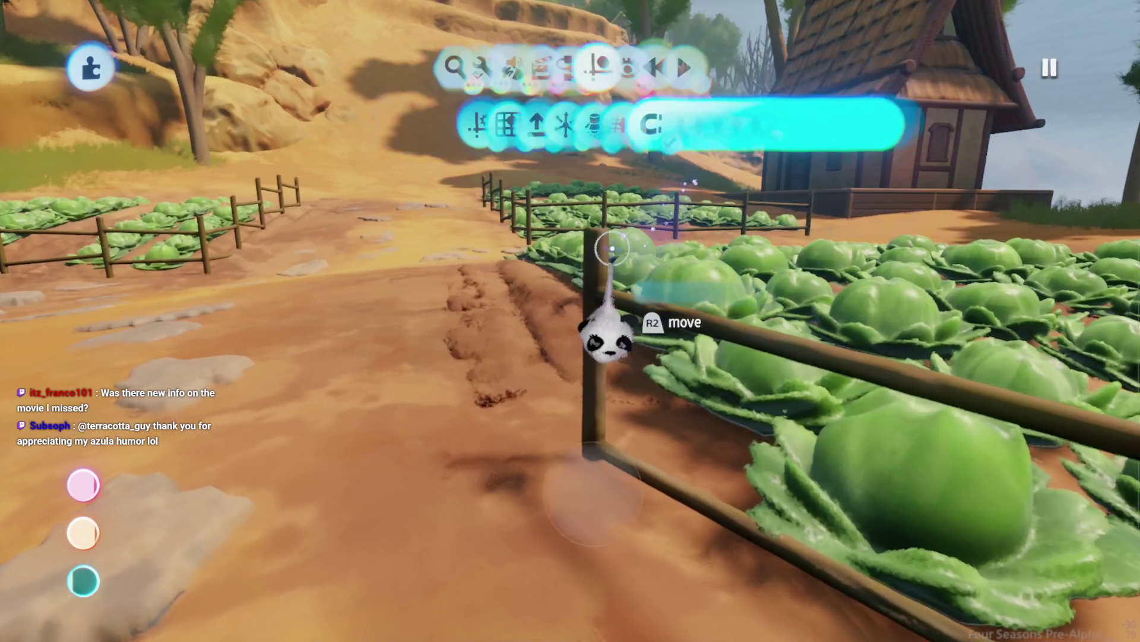
key(Escape)
key(Tab)
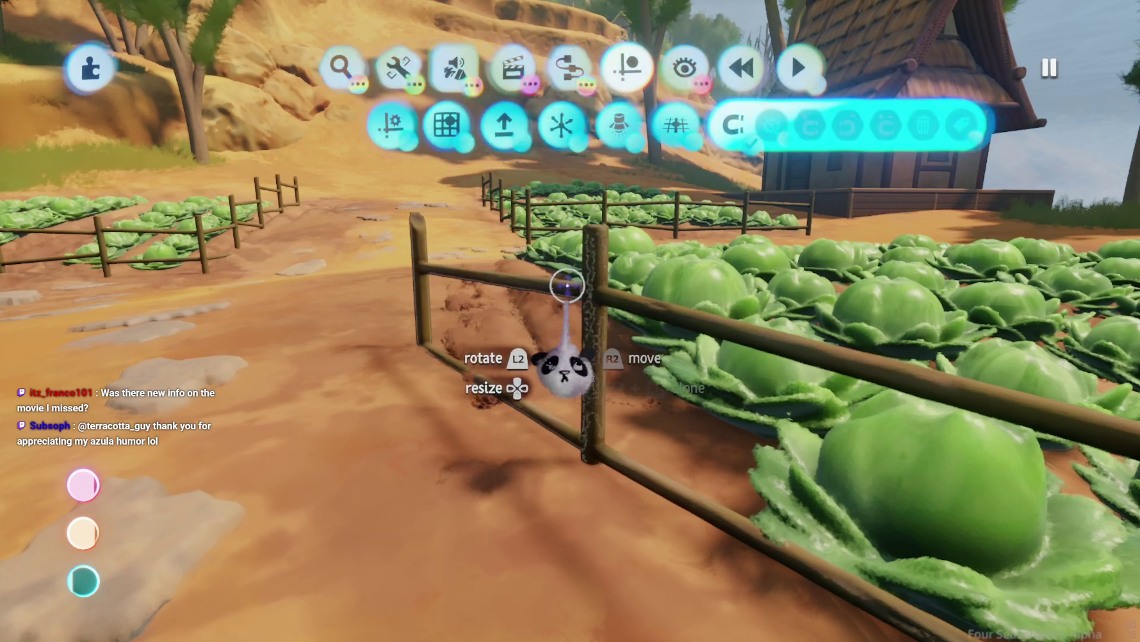
key(Escape)
mouse_move(596, 400)
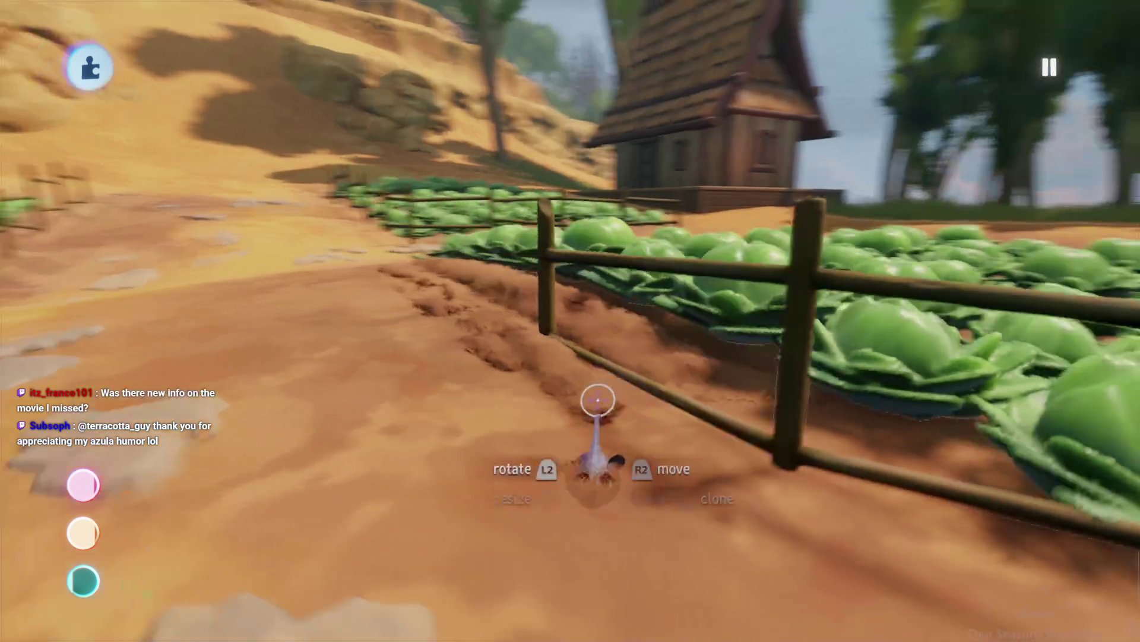
key(Tab)
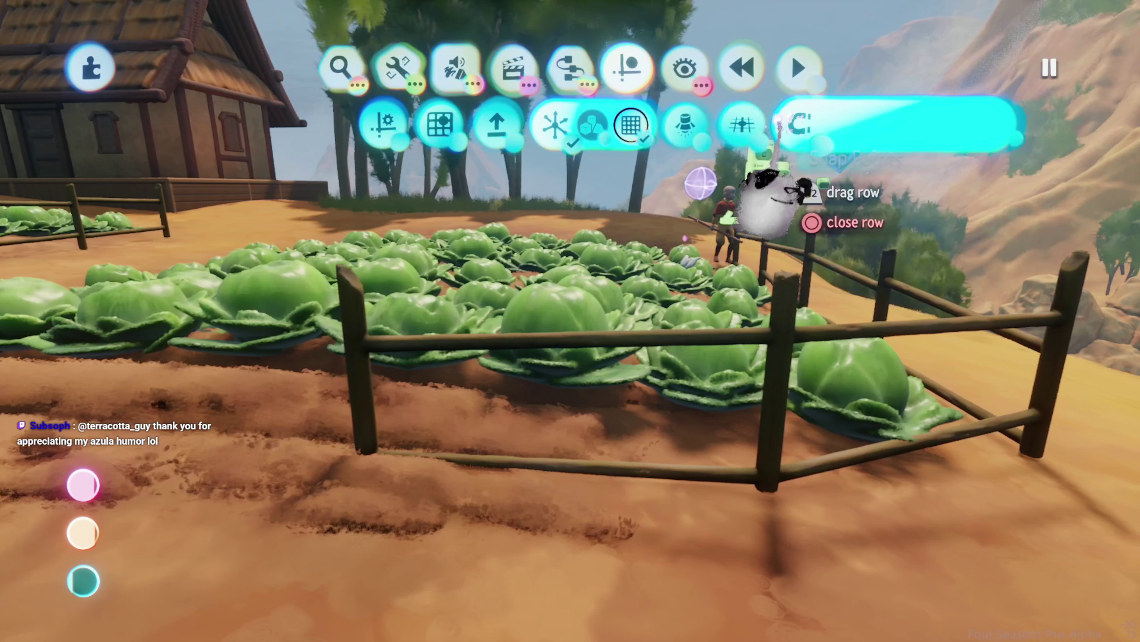
key(Escape)
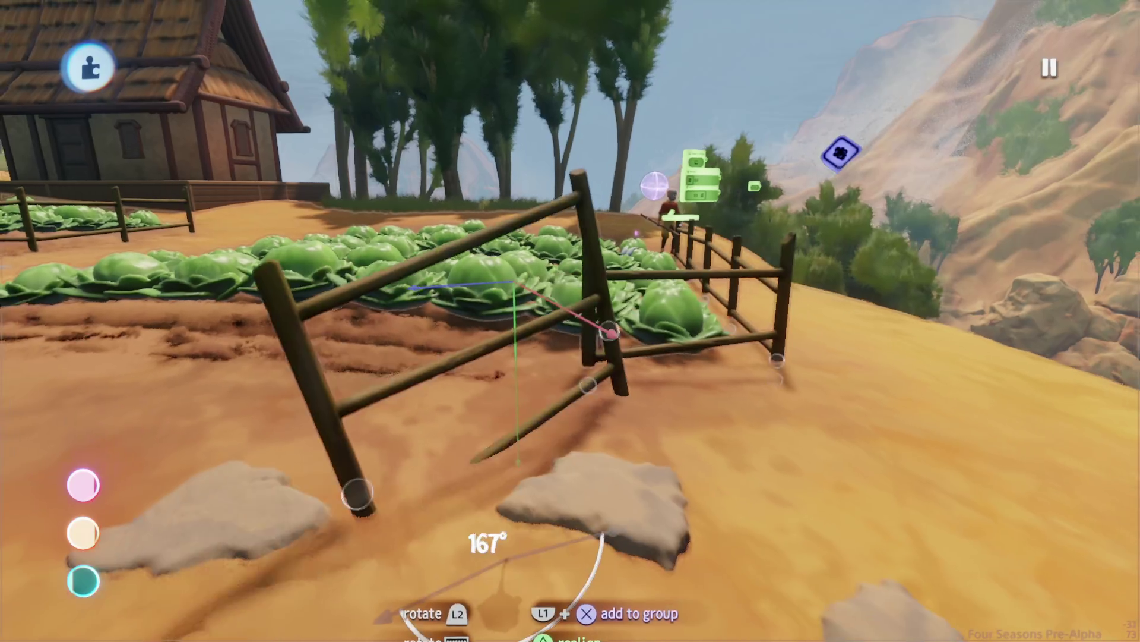
- Turn the corner fence section to line up with the bed and stand its pole upright
mouse_move(552, 344)
mouse_down()
mouse_move(551, 319)
mouse_move(591, 300)
mouse_up()
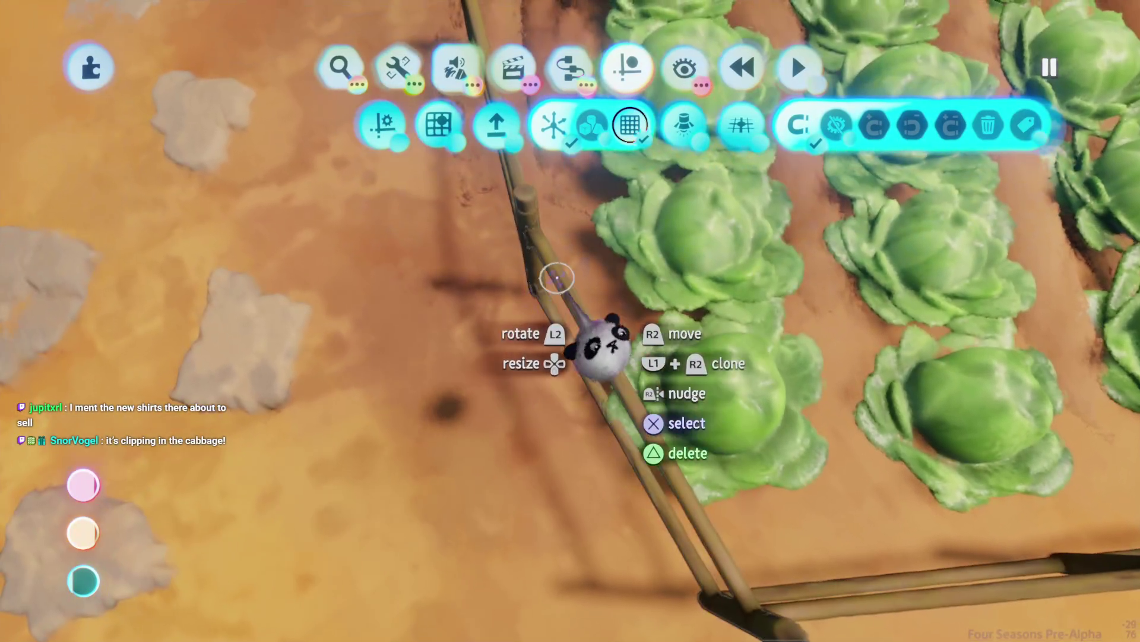
click(557, 278)
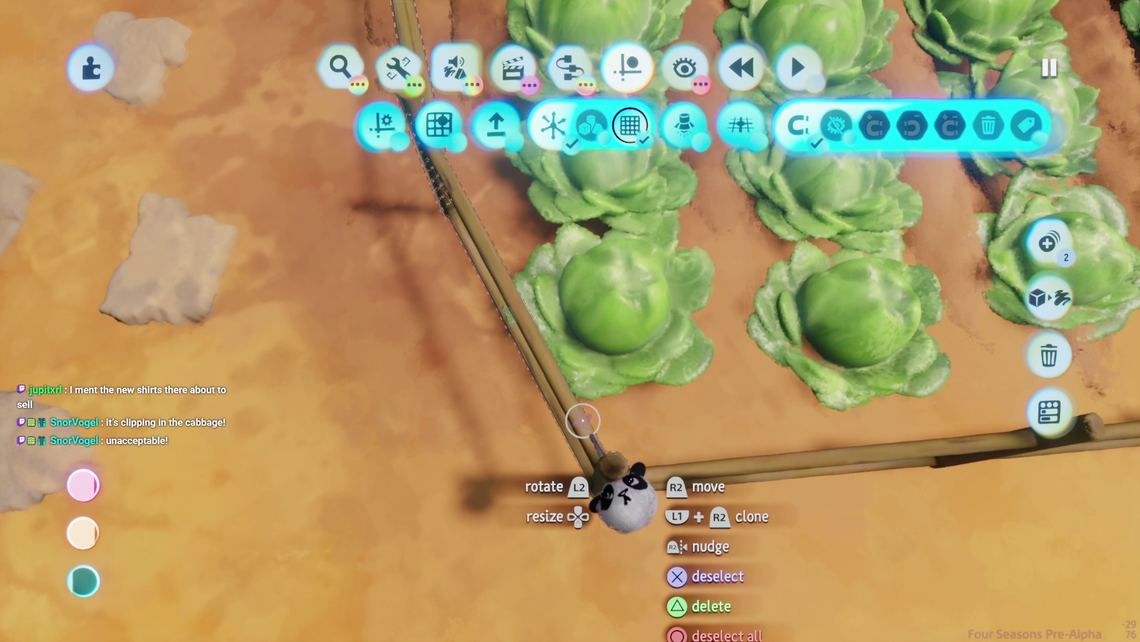
drag(585, 423, 595, 418)
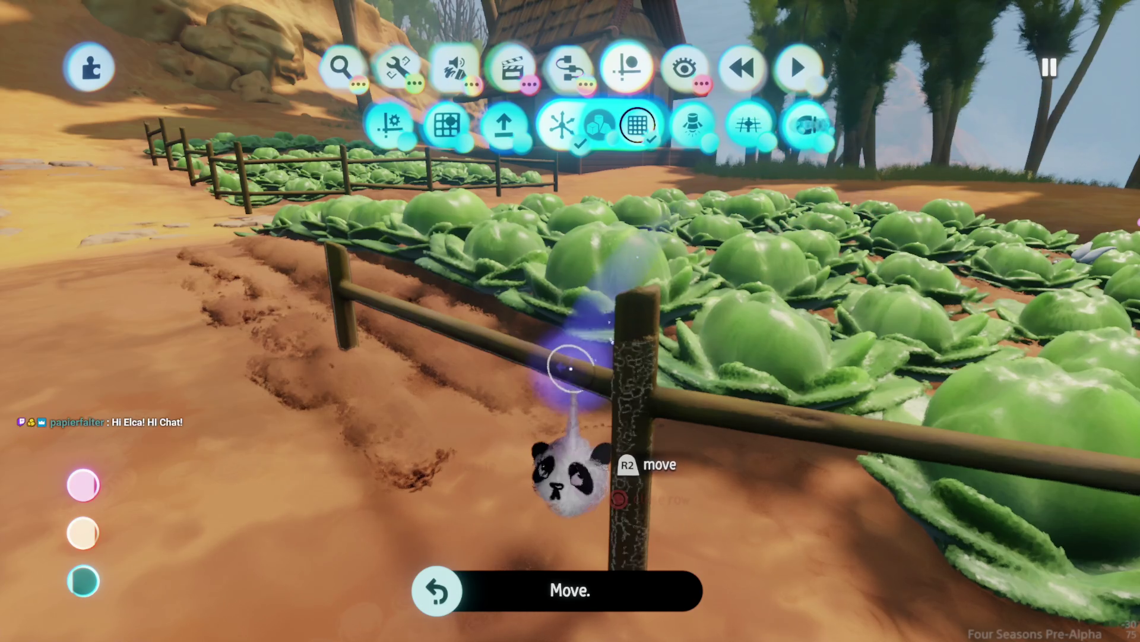
mouse_move(573, 319)
mouse_down()
mouse_move(594, 287)
mouse_move(606, 178)
mouse_move(738, 166)
mouse_move(667, 268)
mouse_move(556, 280)
mouse_move(504, 453)
mouse_move(531, 461)
mouse_move(463, 487)
mouse_move(479, 433)
mouse_move(471, 364)
mouse_move(514, 433)
mouse_move(557, 308)
mouse_up()
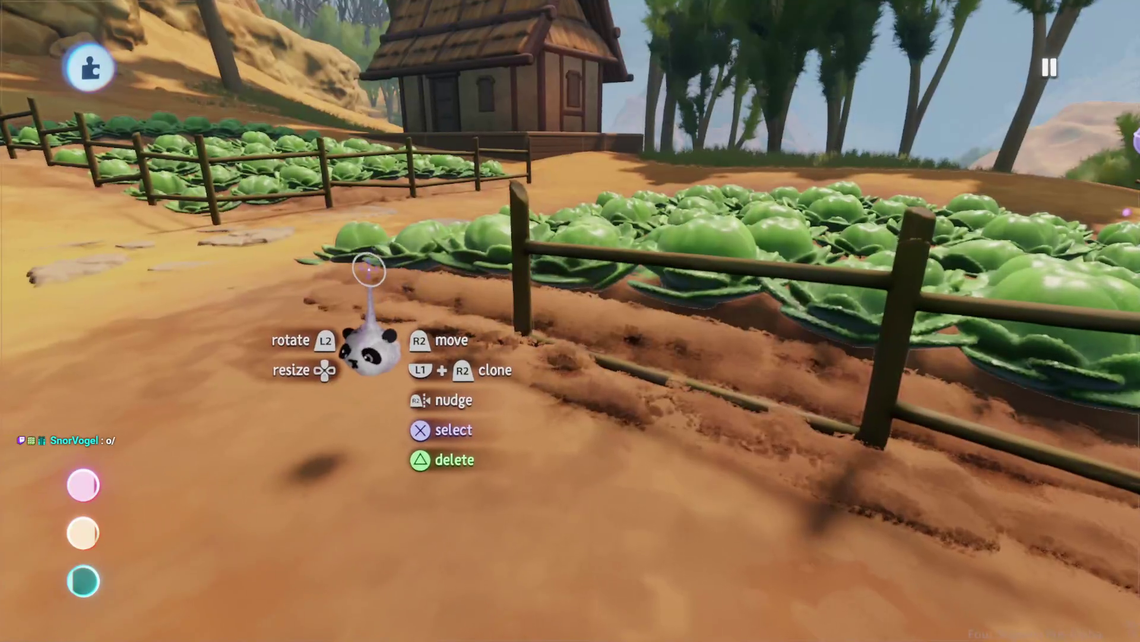
- Rotate the remaining fence sections to 184°, 88° and 180° so they follow the bed edges
key(Tab)
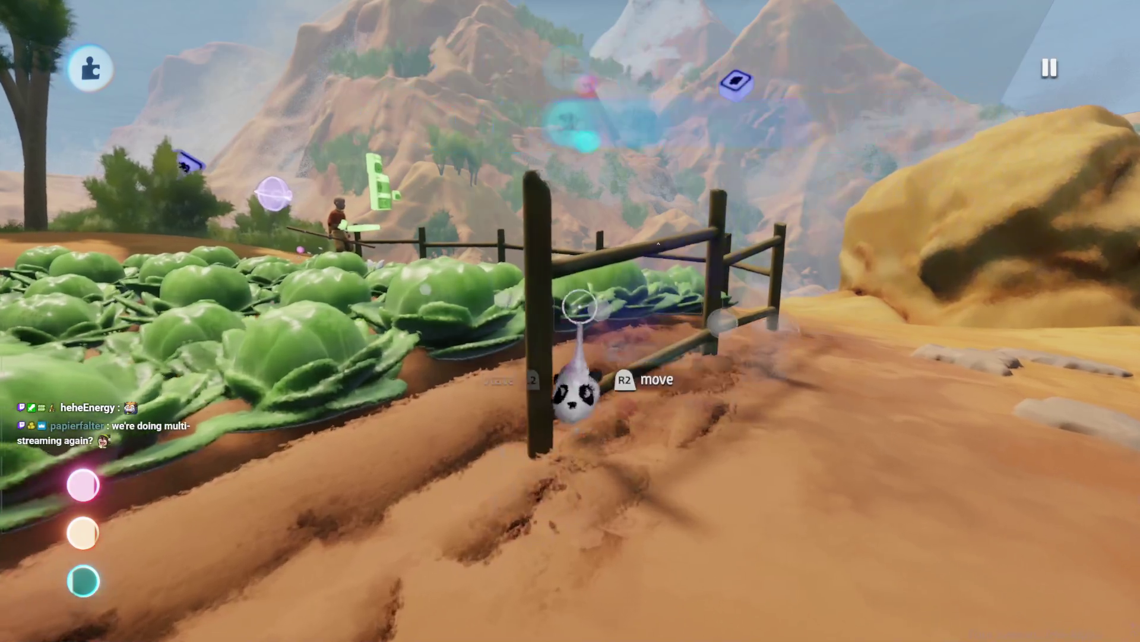
drag(558, 262, 516, 74)
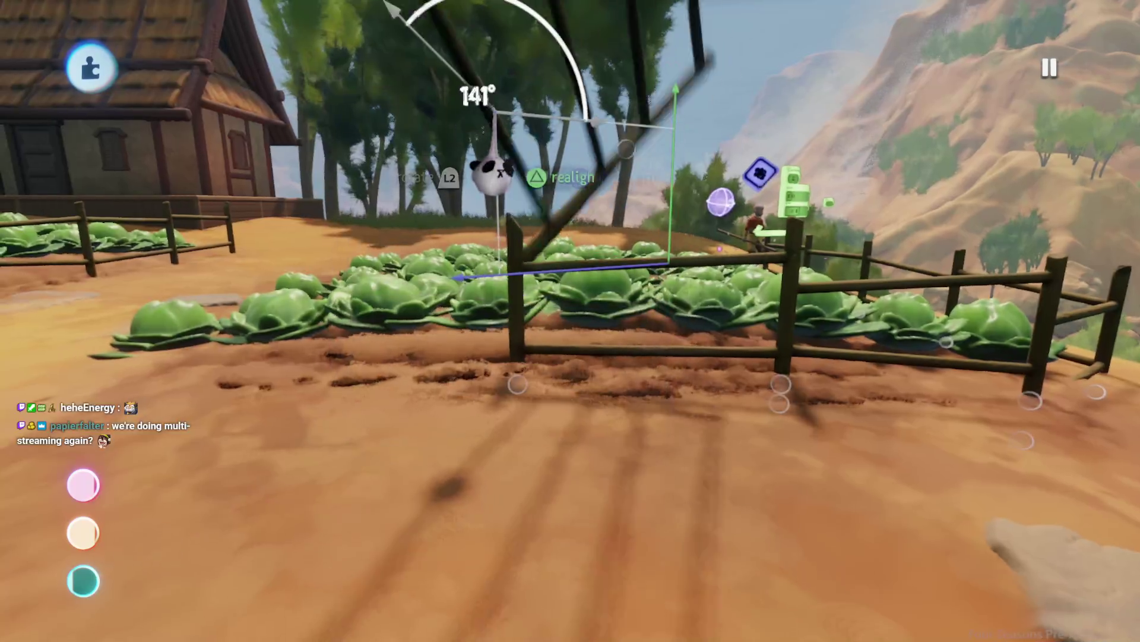
mouse_move(496, 113)
mouse_down()
mouse_move(416, 470)
mouse_move(450, 509)
mouse_up()
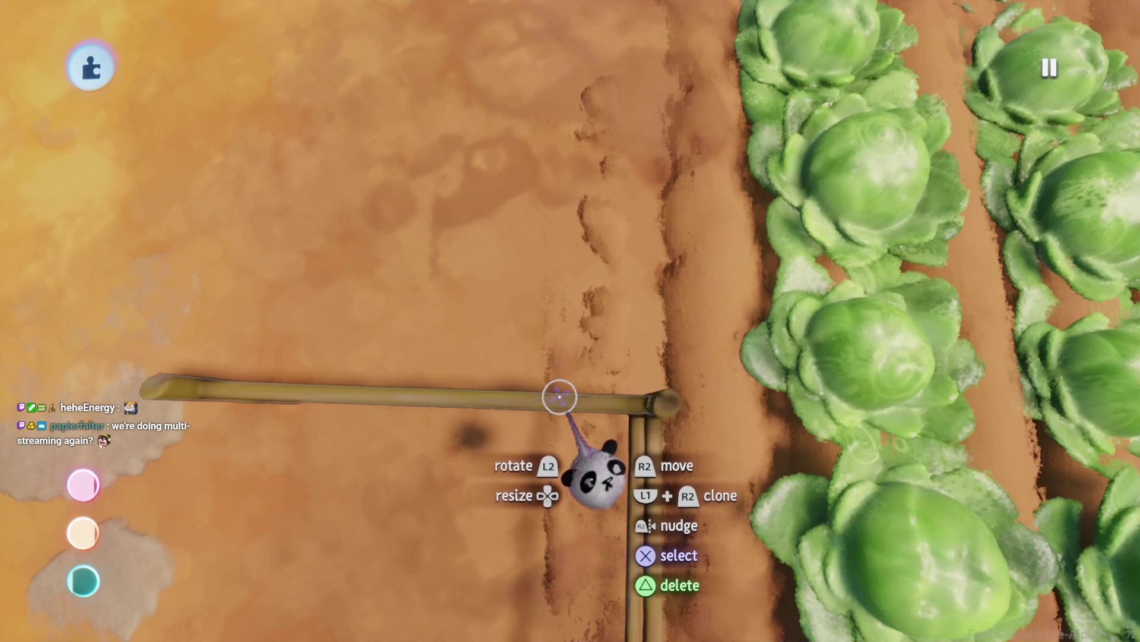
drag(591, 469, 560, 326)
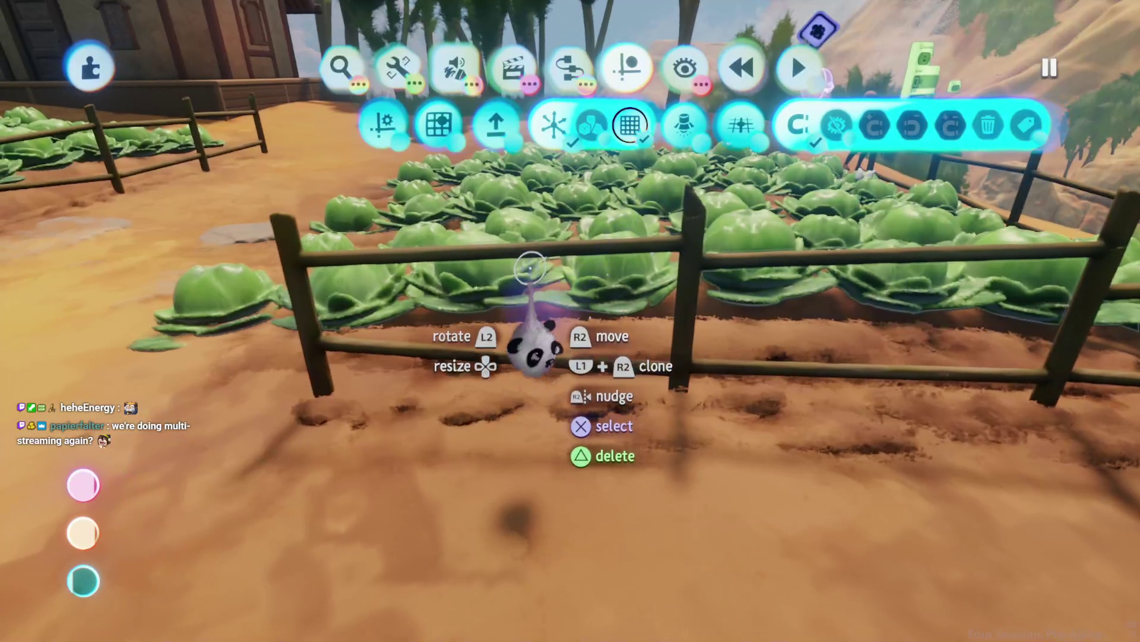
mouse_move(535, 326)
mouse_down()
mouse_move(523, 267)
mouse_move(517, 481)
mouse_up()
mouse_move(624, 276)
mouse_down()
mouse_move(587, 310)
mouse_move(561, 220)
mouse_up()
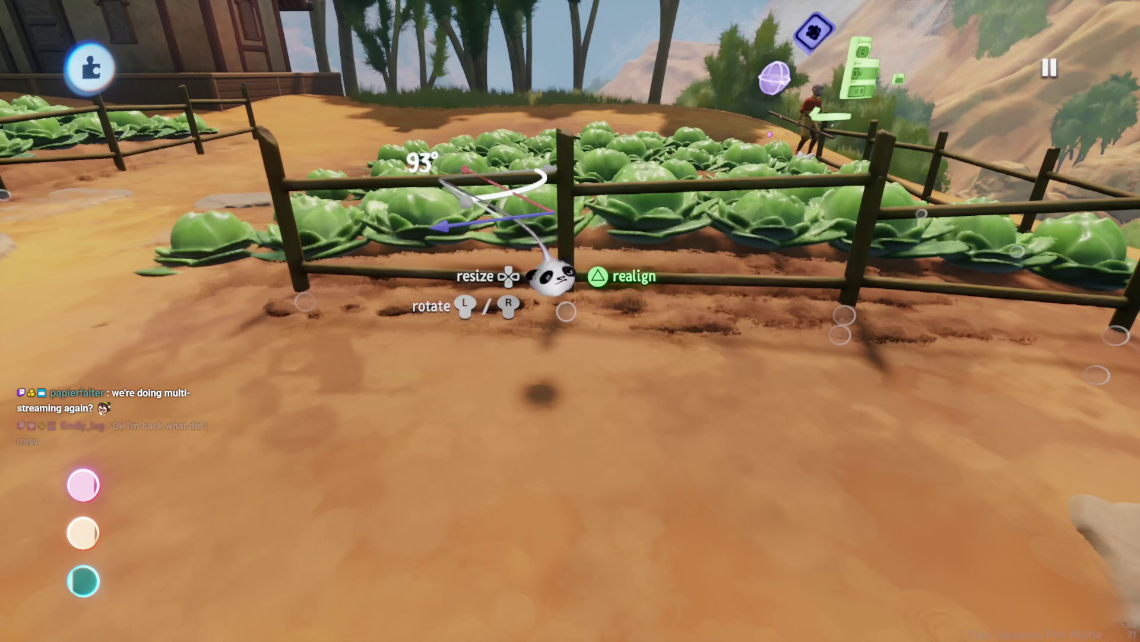
drag(551, 270, 550, 296)
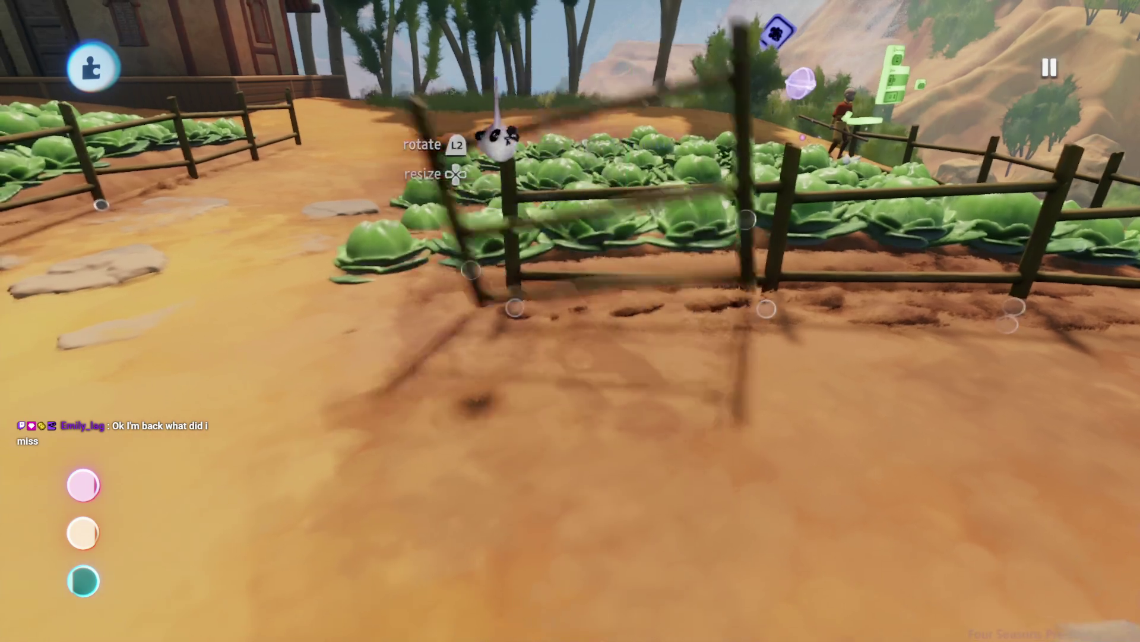
mouse_move(492, 140)
mouse_down()
mouse_move(433, 313)
mouse_move(460, 476)
mouse_up()
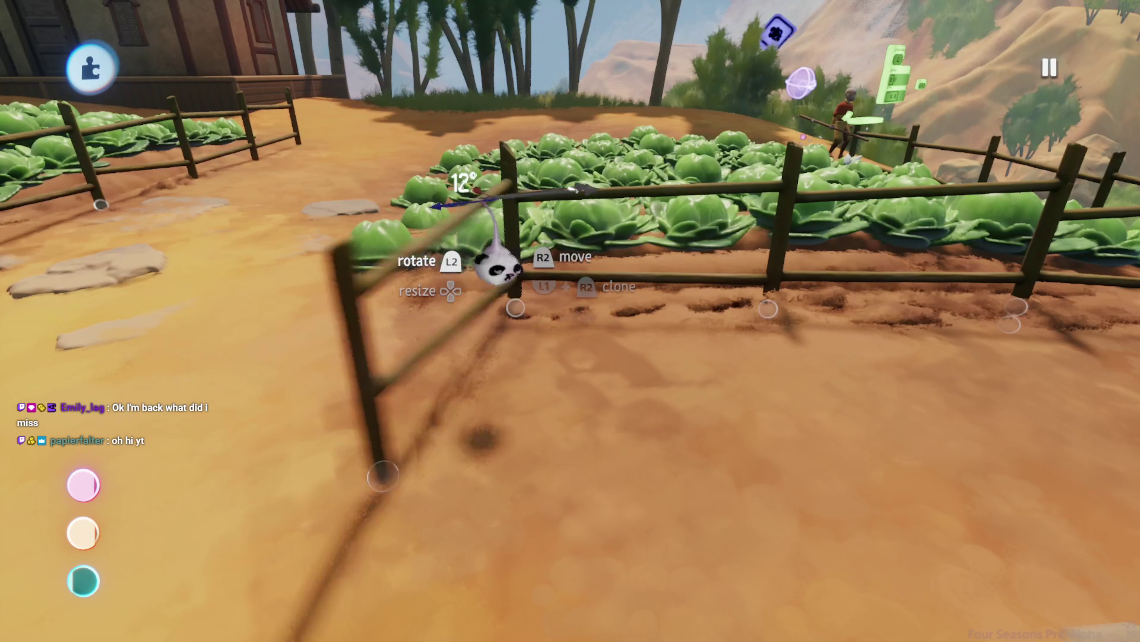
drag(496, 252, 543, 331)
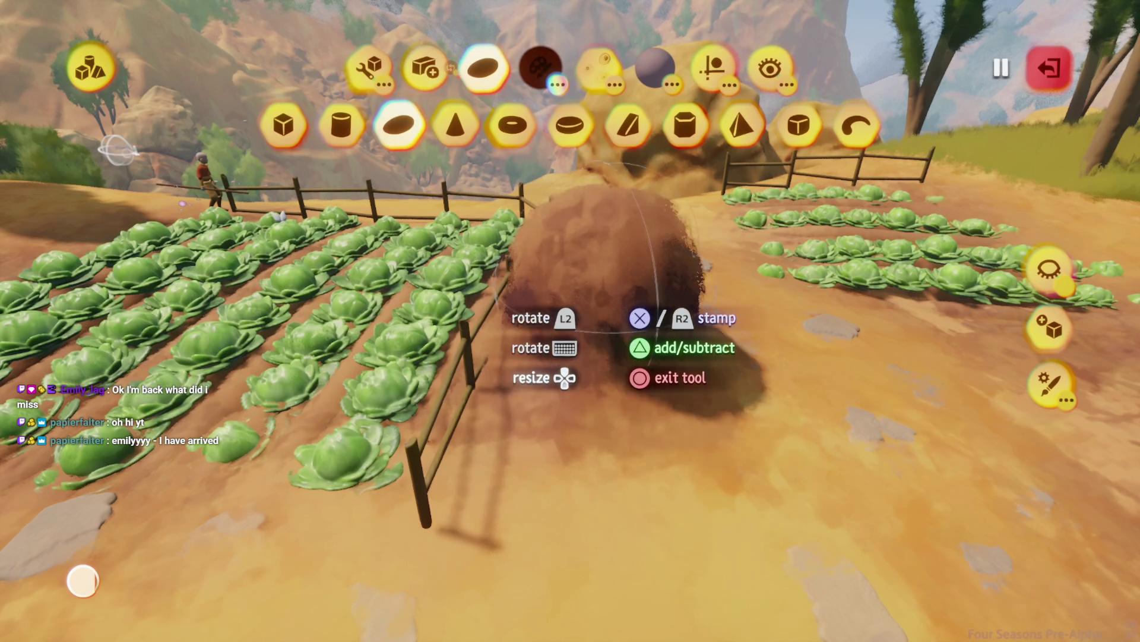
- Exit the shape editor and sculpt mode, check the guide, grid and snap options, and resume editing
key(Escape)
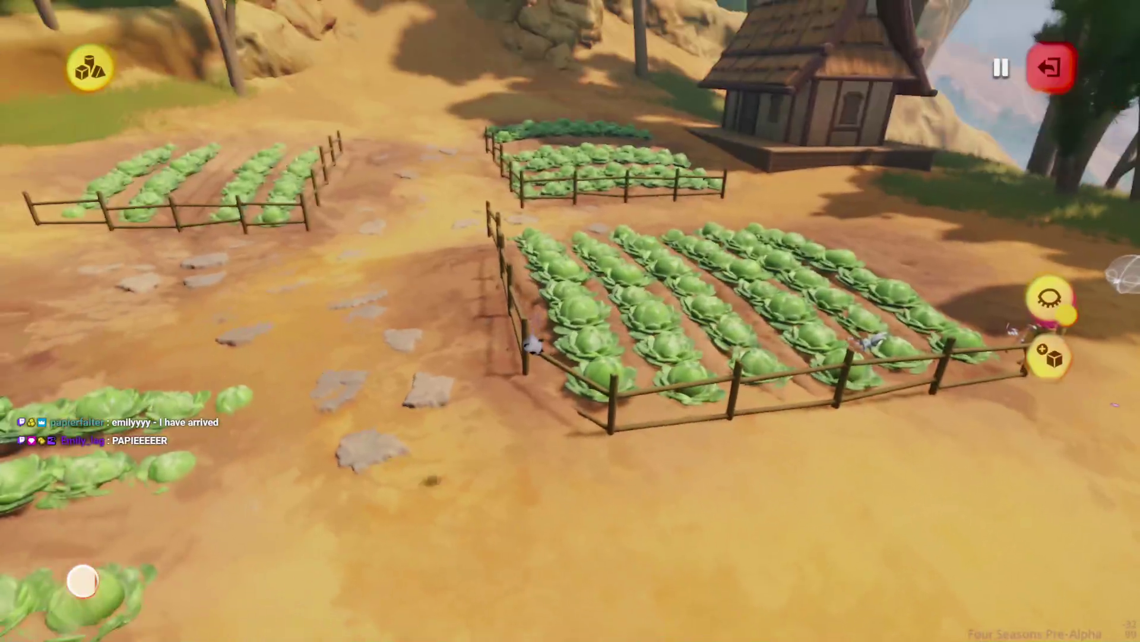
key(Escape)
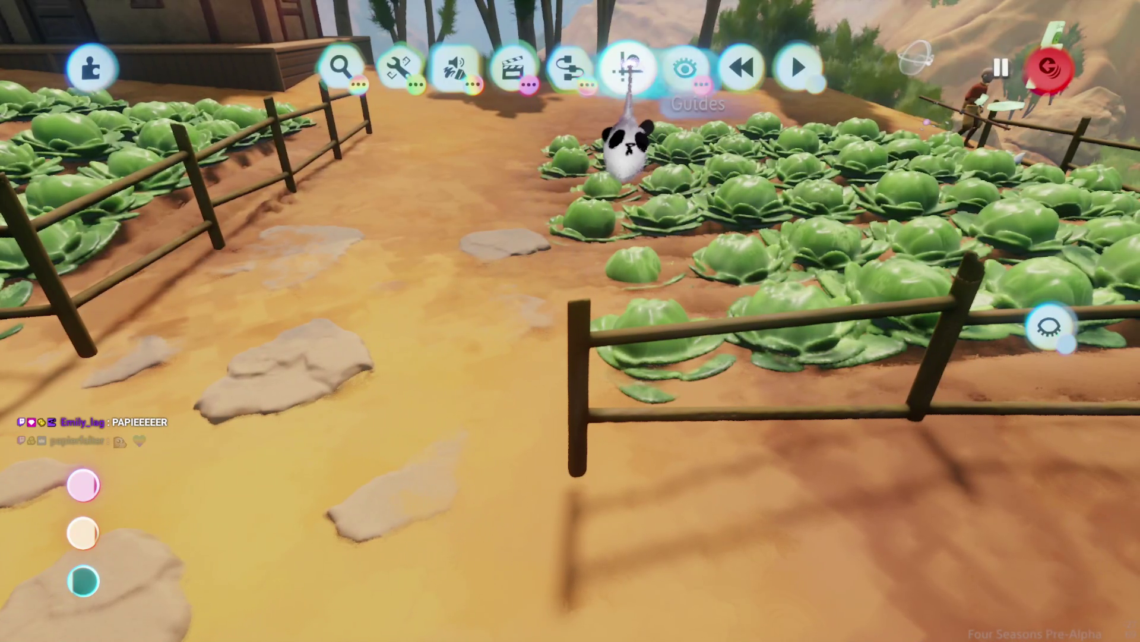
click(627, 68)
key(Escape)
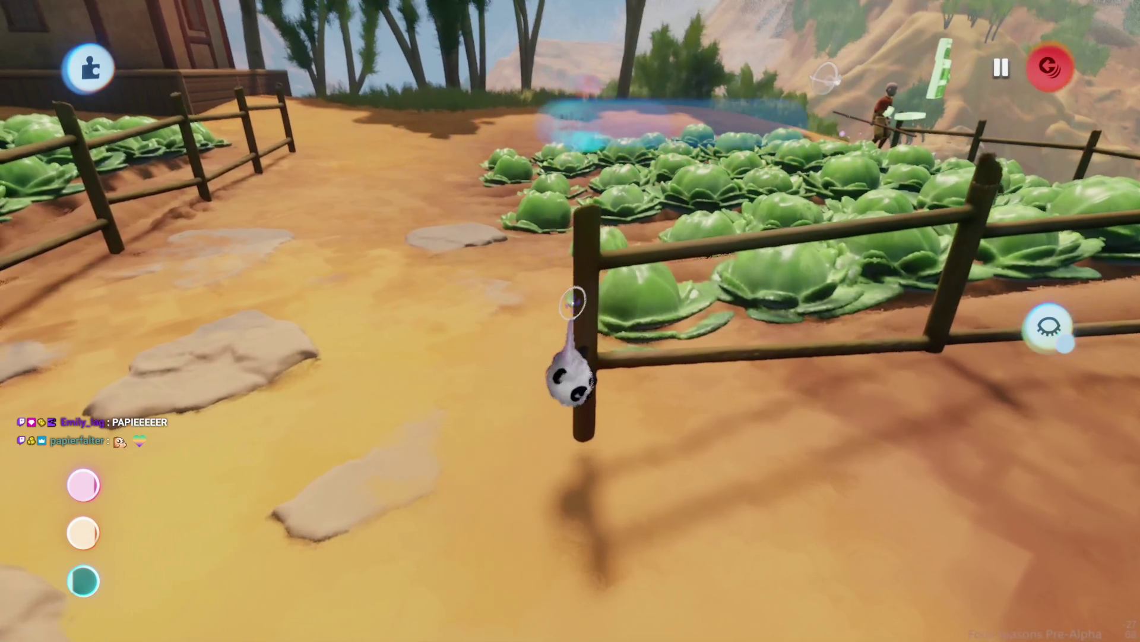
key(Escape)
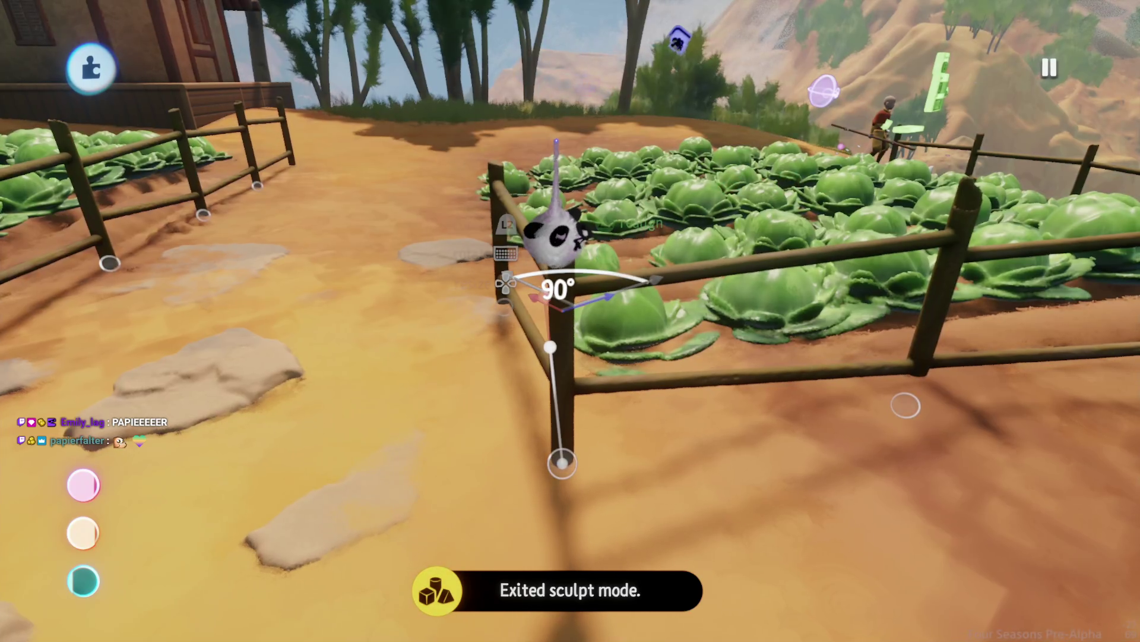
- Turn the corner fence section to 192° and set it down at the cabbage bed
key(Right)
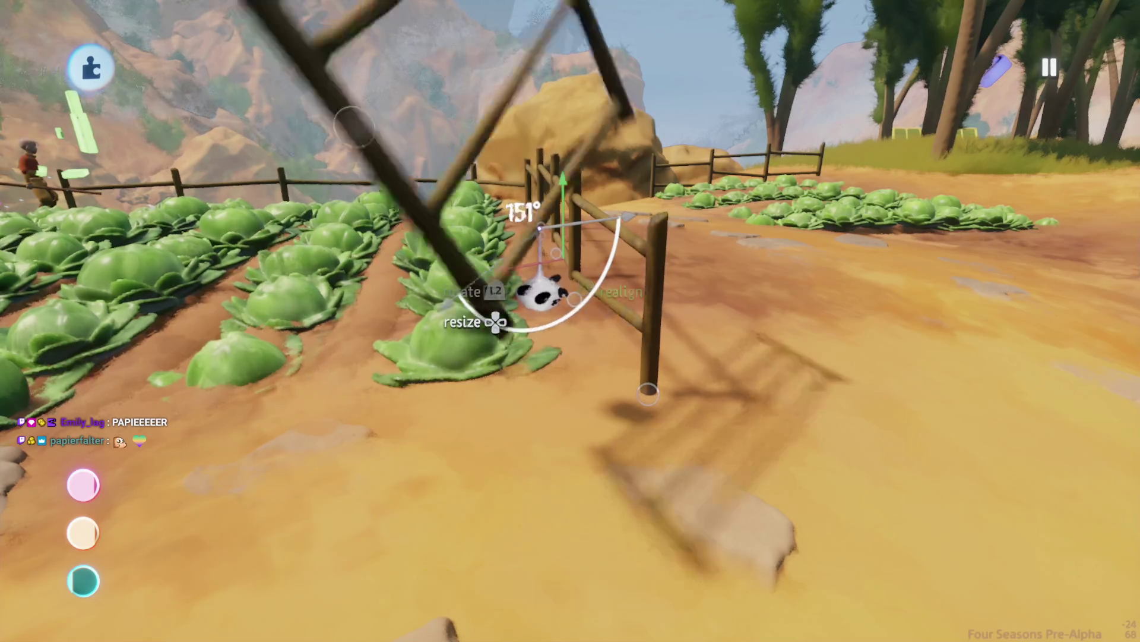
drag(541, 291, 428, 571)
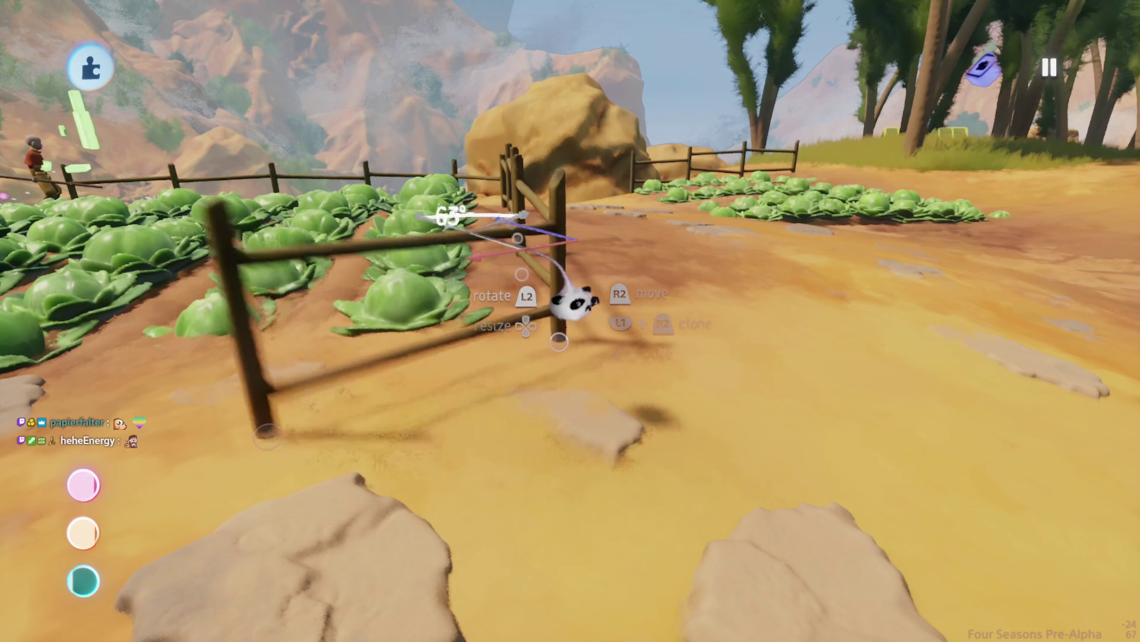
mouse_move(576, 247)
mouse_down()
mouse_move(542, 165)
mouse_move(540, 330)
mouse_move(616, 326)
mouse_move(585, 331)
mouse_up()
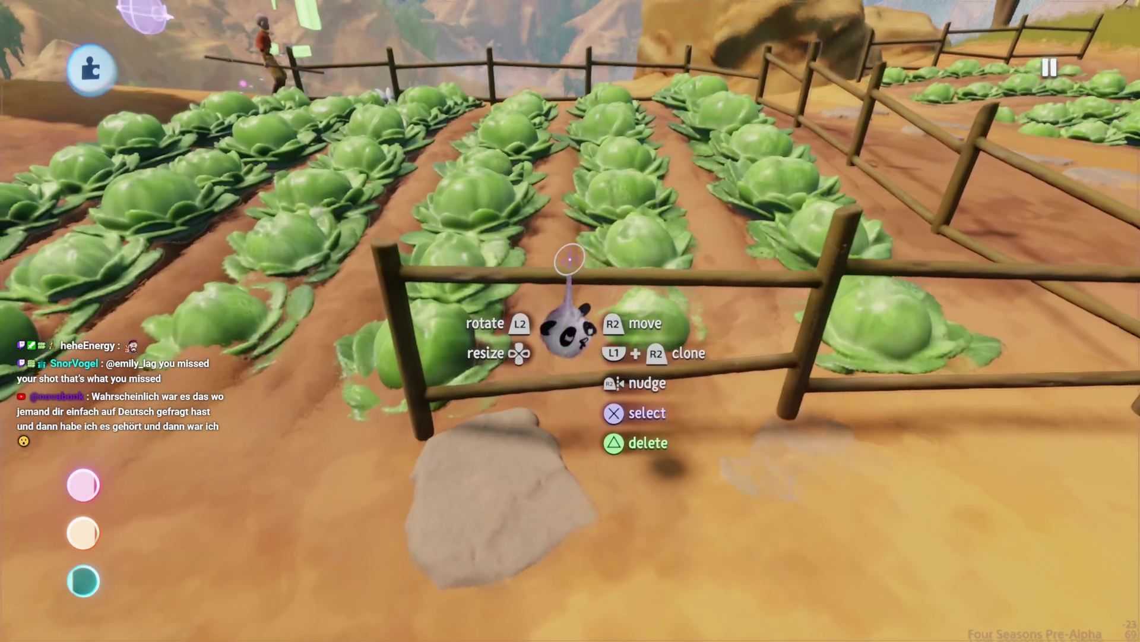
- Rotate and reposition the next fence section to run straight across the cabbage rows
scroll(569, 258, down, 5)
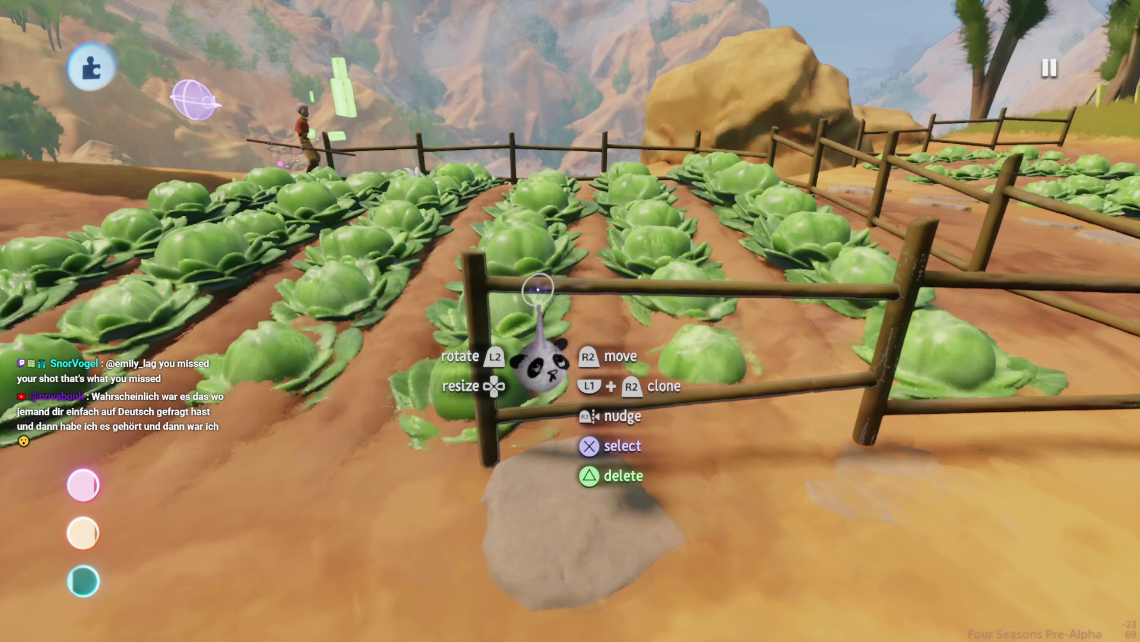
mouse_move(538, 289)
mouse_down()
mouse_move(534, 300)
mouse_move(535, 265)
mouse_move(463, 181)
mouse_up()
mouse_move(452, 274)
mouse_down()
mouse_move(672, 582)
mouse_move(579, 356)
mouse_move(533, 387)
mouse_up()
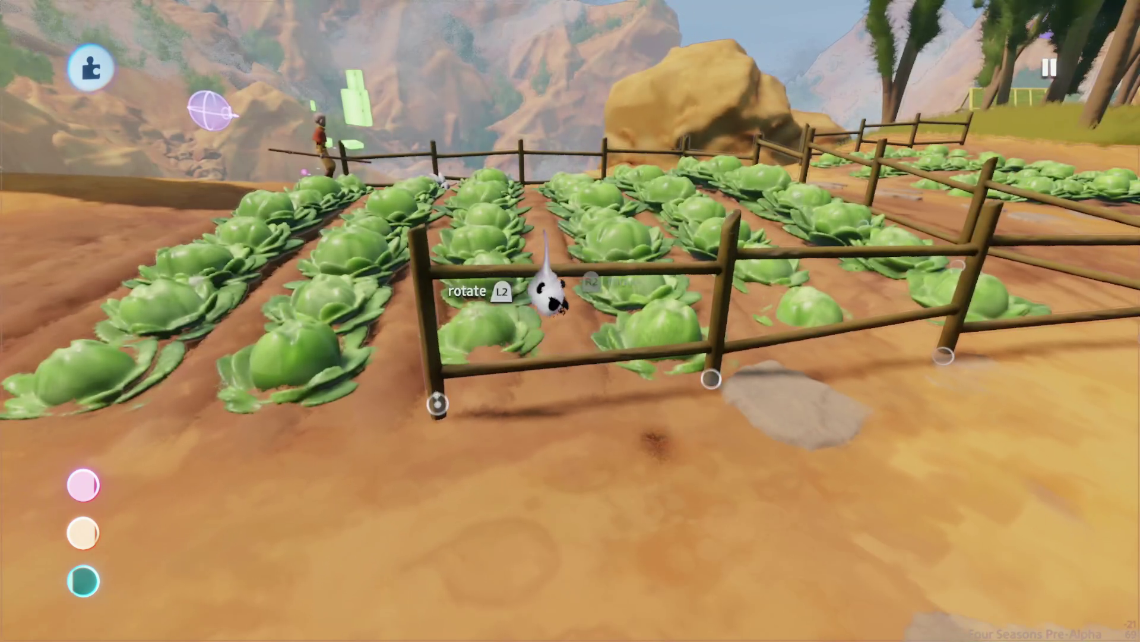
mouse_move(545, 293)
mouse_down()
mouse_move(511, 224)
mouse_move(484, 219)
mouse_move(738, 535)
mouse_move(547, 433)
mouse_up()
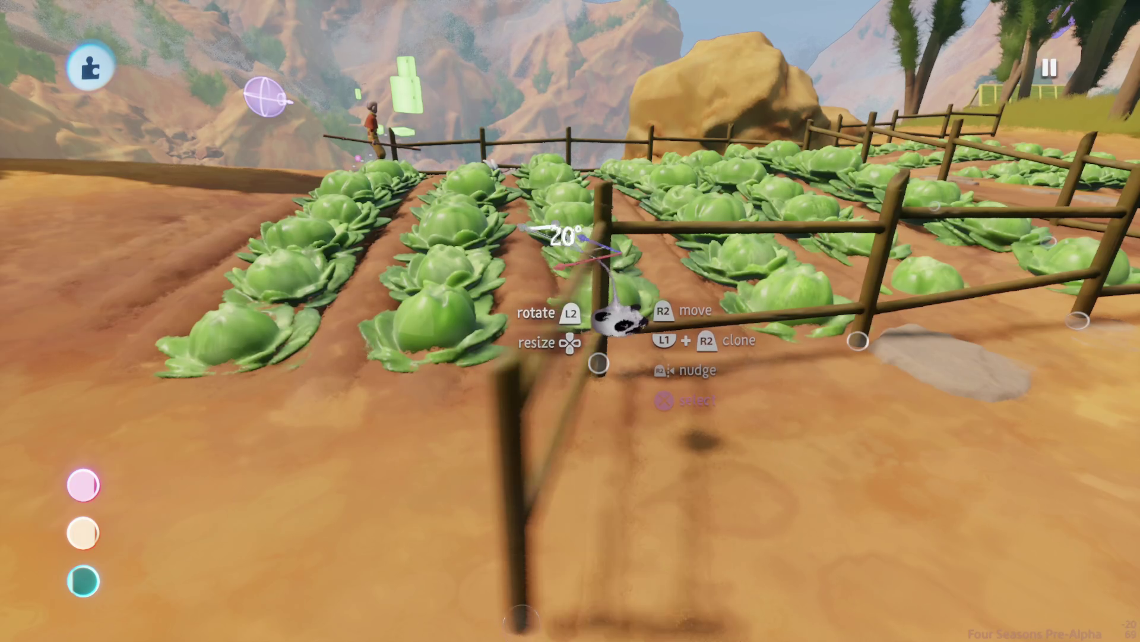
drag(617, 320, 550, 305)
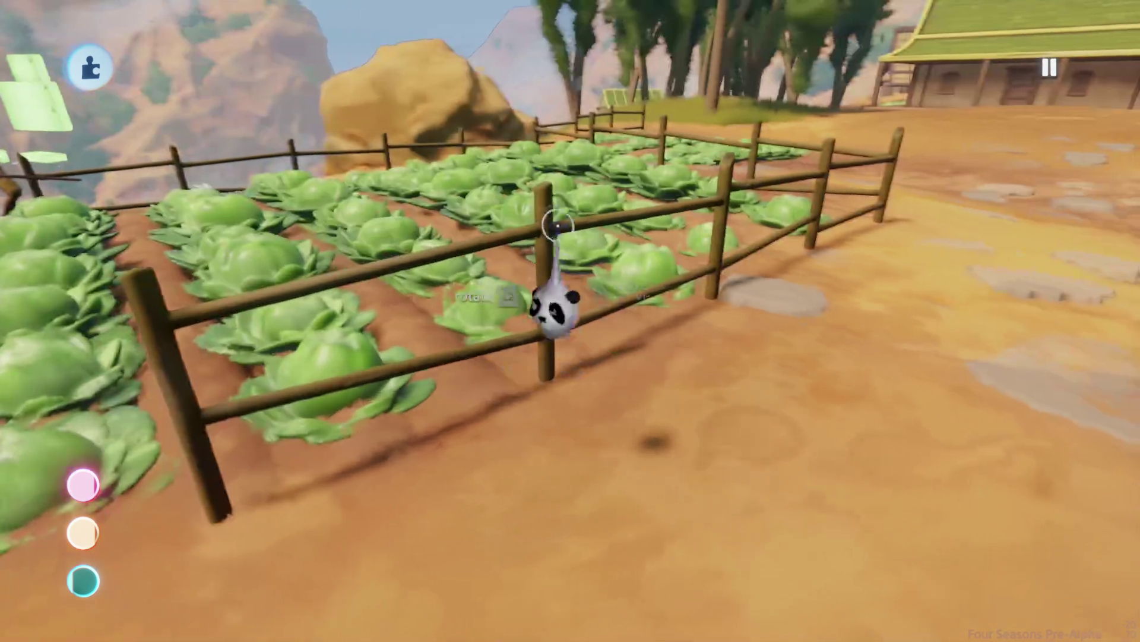
key(Tab)
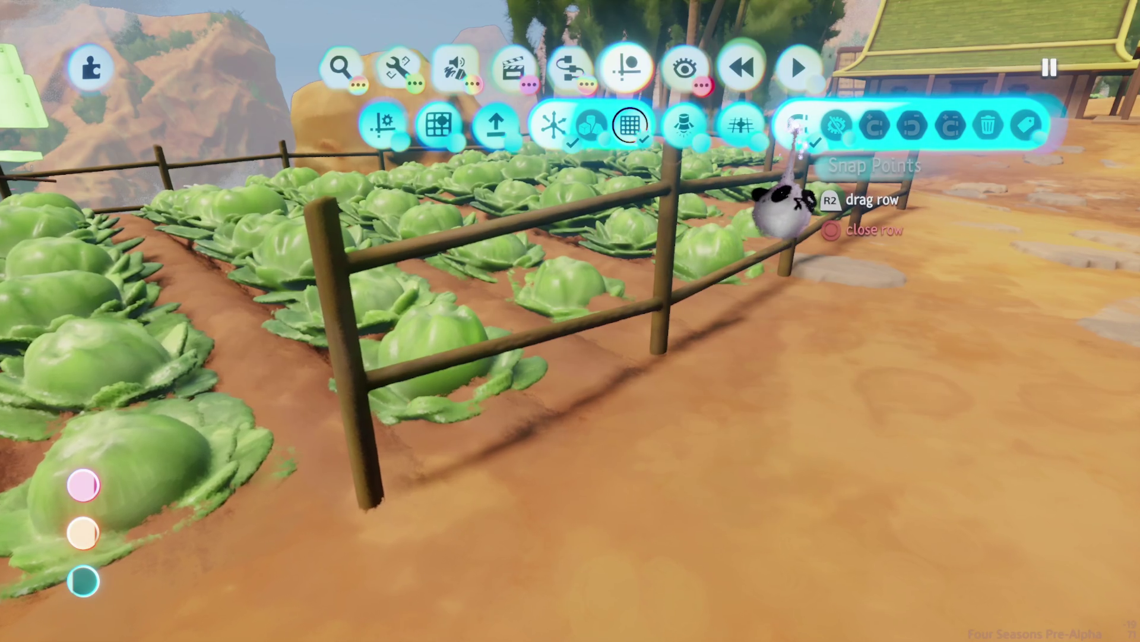
key(Tab)
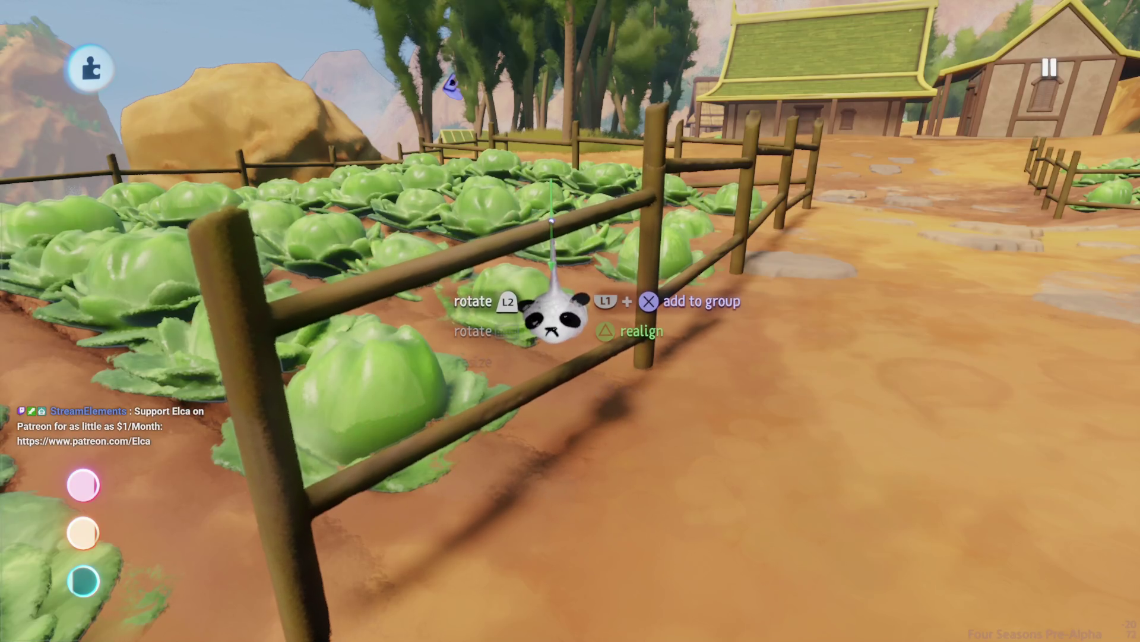
mouse_move(552, 315)
mouse_down()
mouse_move(565, 333)
mouse_move(581, 306)
mouse_move(549, 252)
mouse_move(398, 534)
mouse_move(428, 517)
mouse_move(488, 300)
mouse_up()
key(Tab)
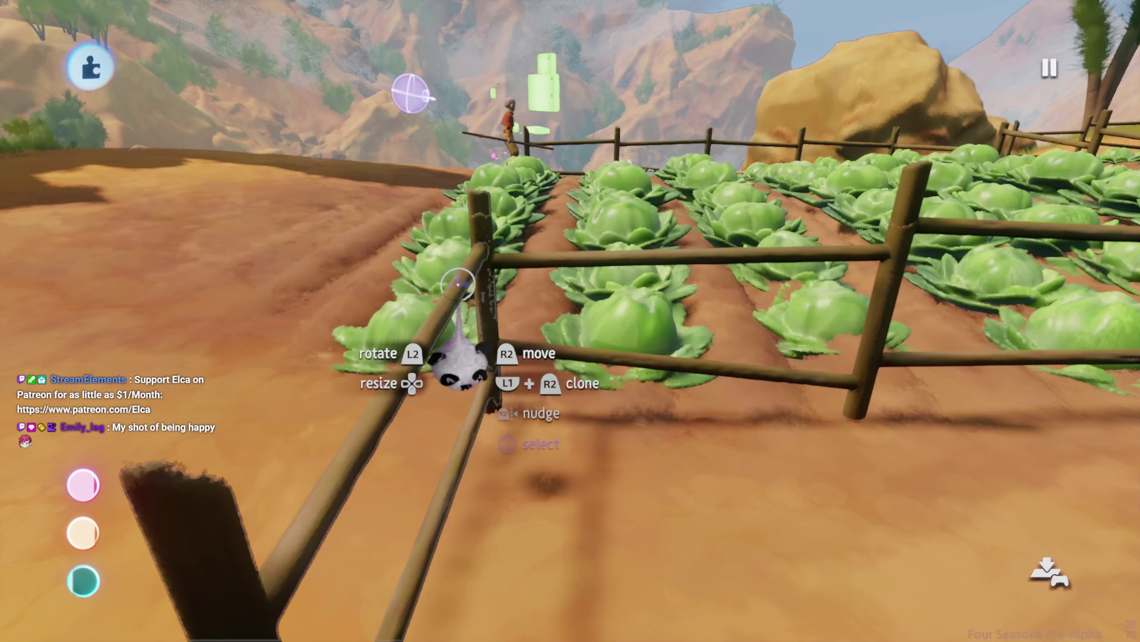
drag(460, 364, 542, 382)
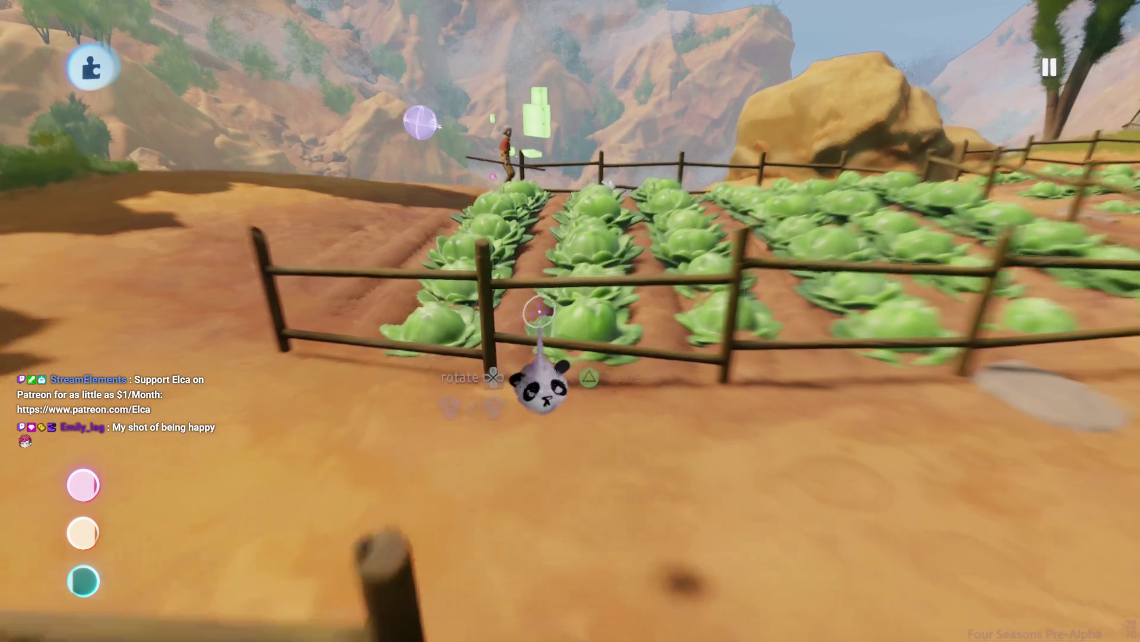
- Carry a fence section to the bed's front corner near the houses and turn it to about 180°
scroll(549, 308, up, 5)
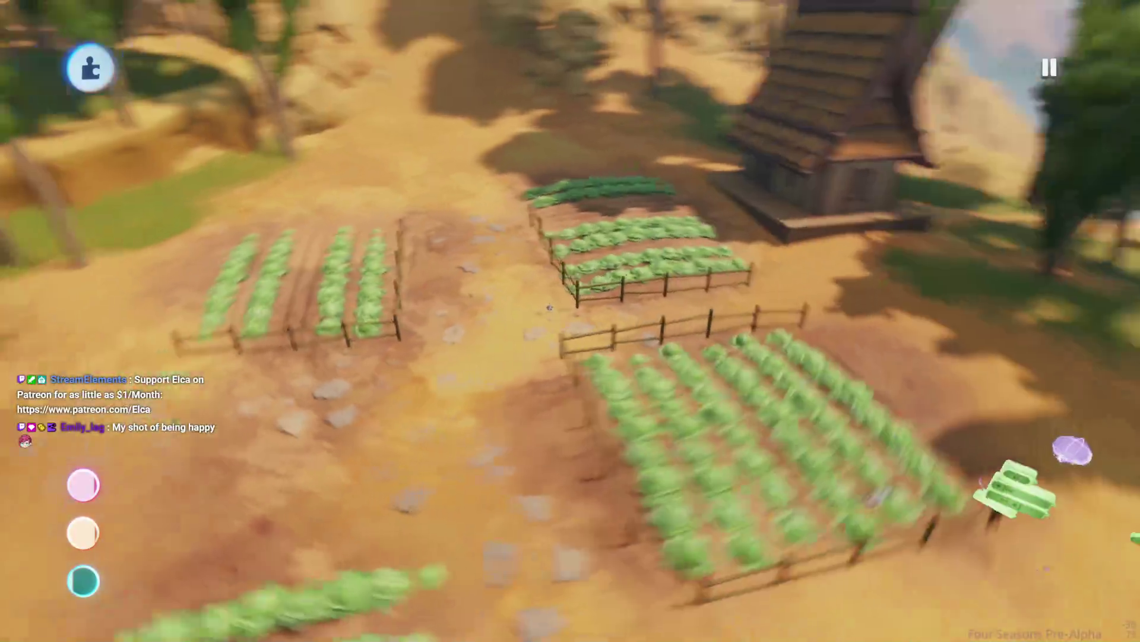
scroll(517, 363, up, 5)
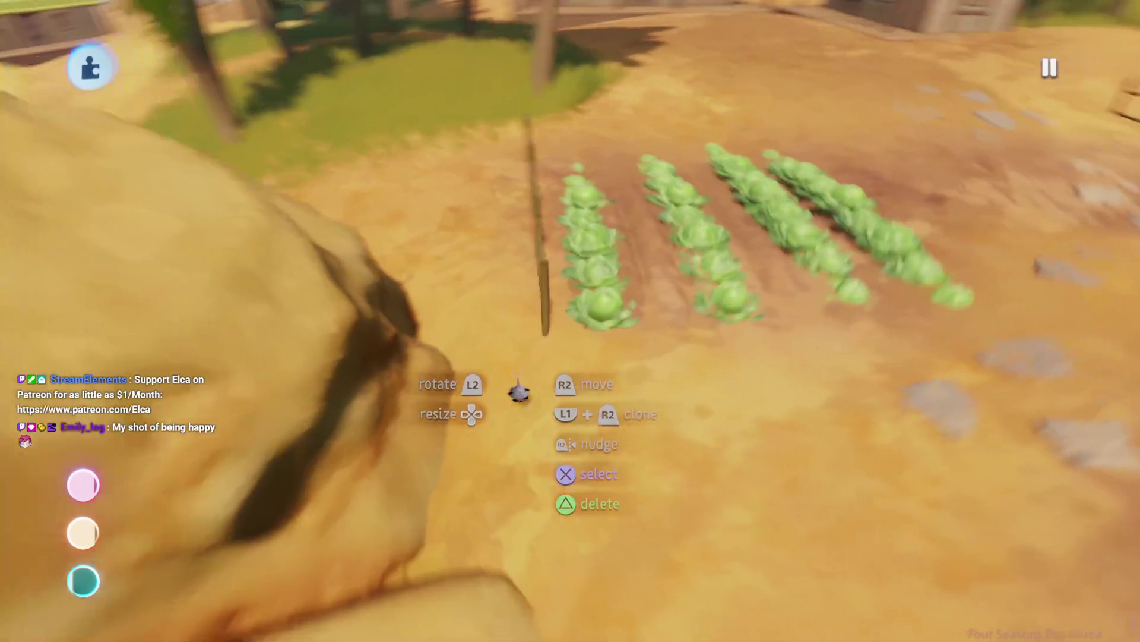
key(Escape)
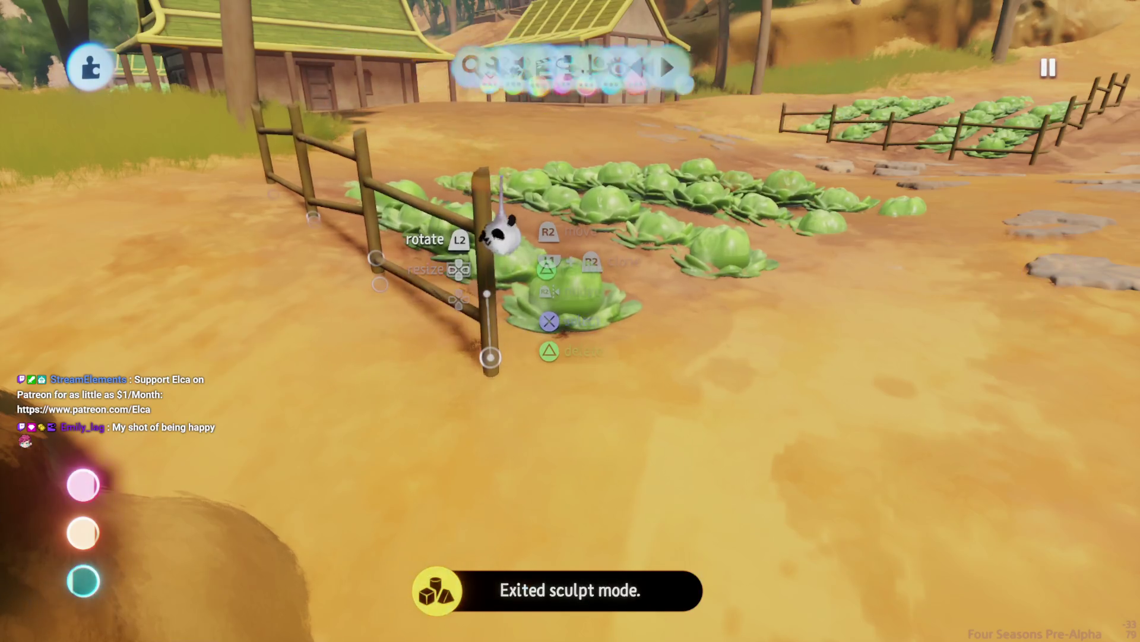
mouse_move(504, 214)
mouse_down()
mouse_move(540, 247)
mouse_move(534, 265)
mouse_move(479, 300)
mouse_move(446, 343)
mouse_move(522, 356)
mouse_move(542, 394)
mouse_move(596, 328)
mouse_move(516, 409)
mouse_up()
click(446, 343)
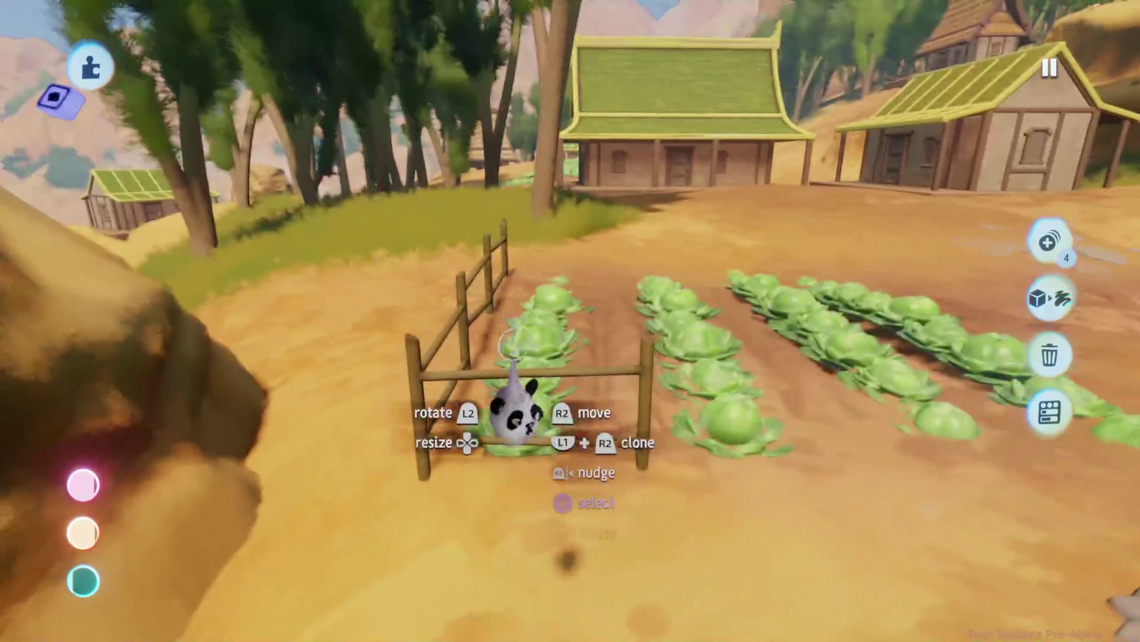
drag(549, 369, 551, 245)
mouse_move(548, 288)
mouse_down()
mouse_move(594, 437)
mouse_move(502, 397)
mouse_up()
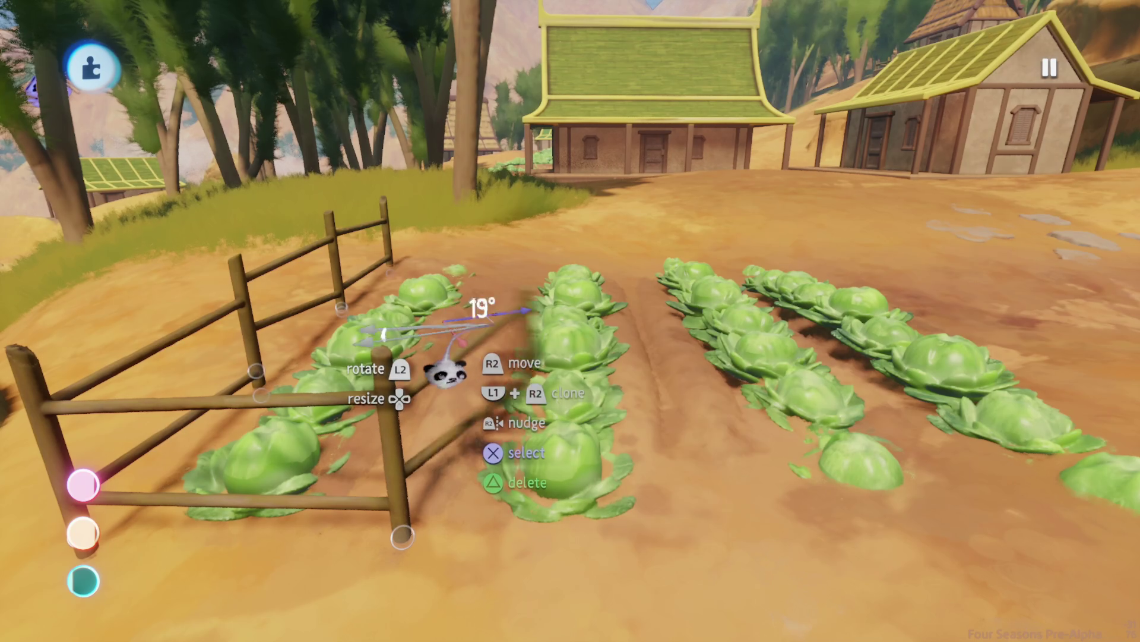
drag(446, 362, 492, 298)
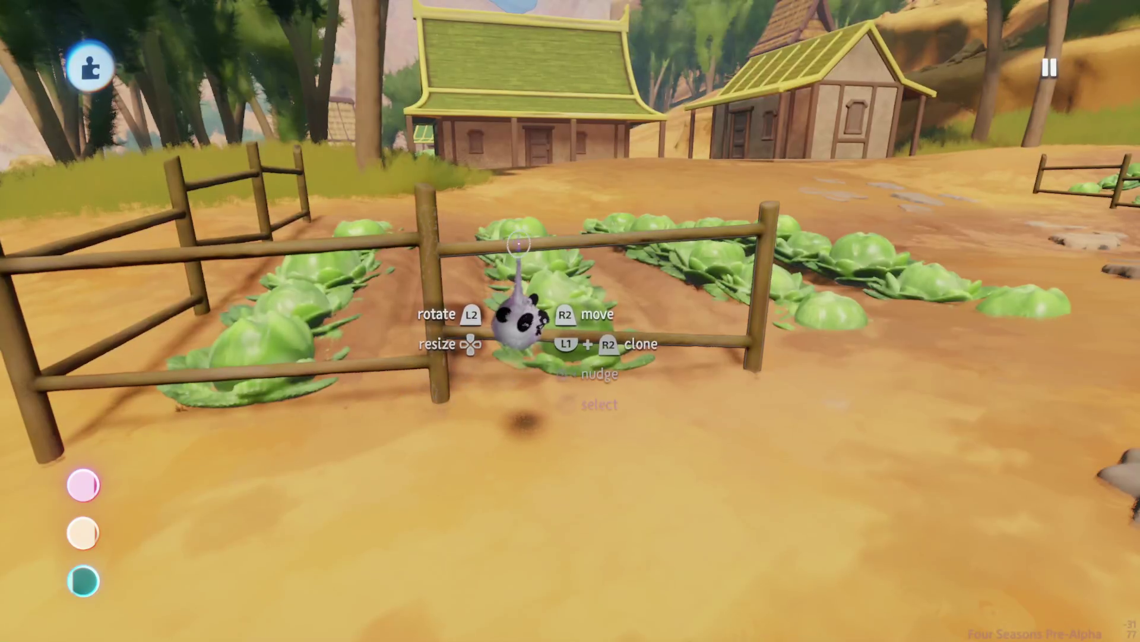
mouse_move(518, 243)
mouse_down()
mouse_move(504, 147)
mouse_move(542, 305)
mouse_move(505, 393)
mouse_move(561, 303)
mouse_up()
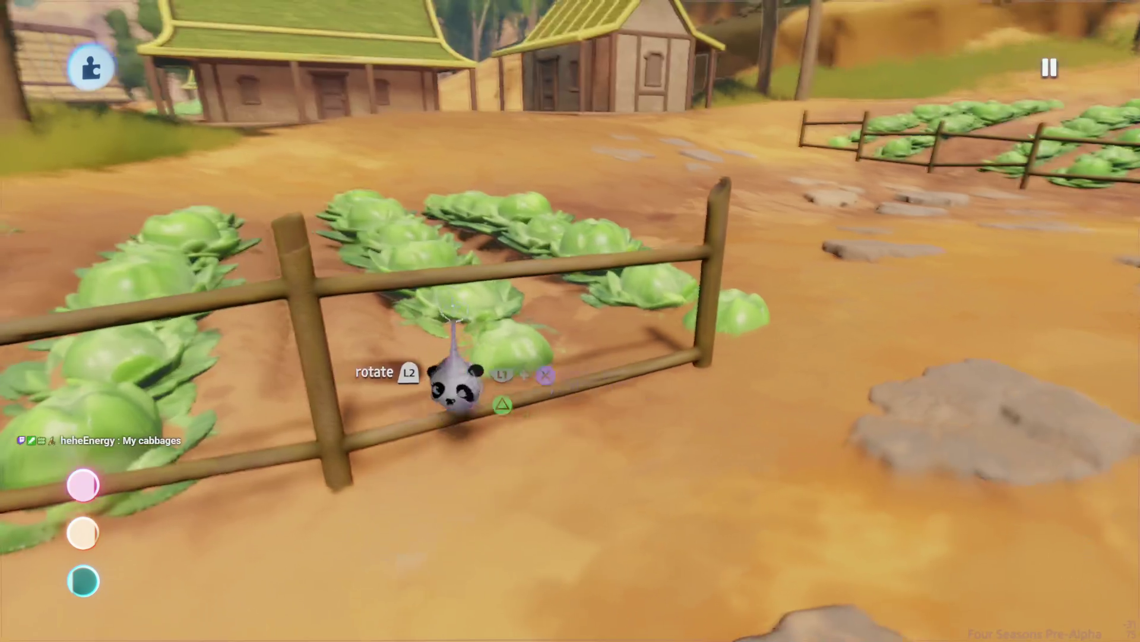
drag(449, 291, 433, 247)
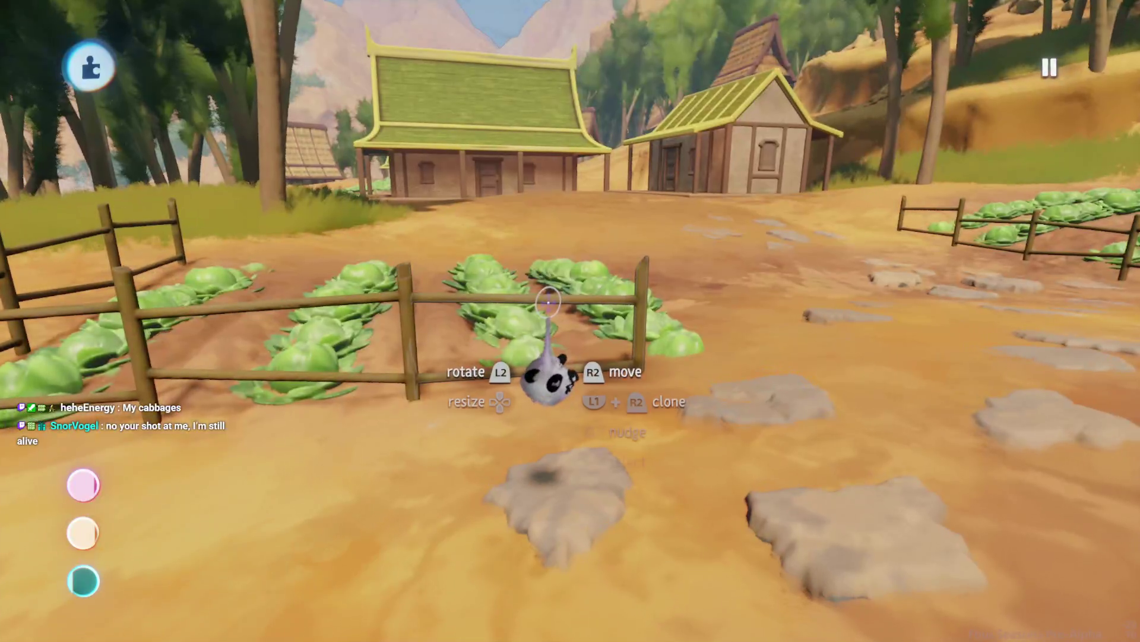
mouse_move(562, 211)
mouse_down()
mouse_move(665, 452)
mouse_move(583, 451)
mouse_move(612, 487)
mouse_move(547, 357)
mouse_move(437, 315)
mouse_up()
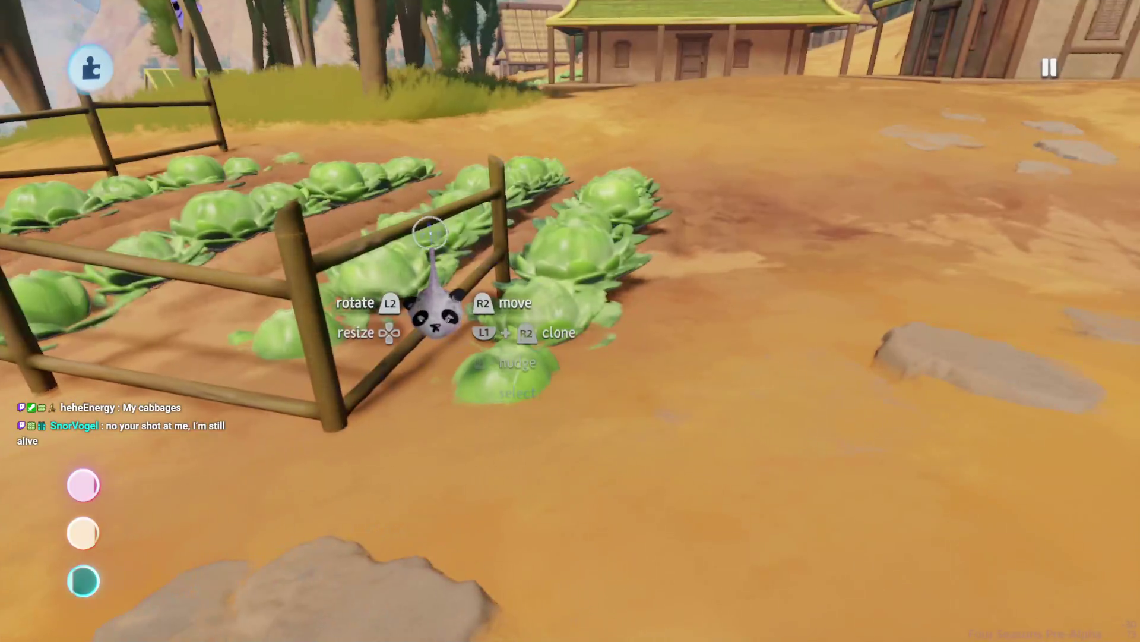
key(Escape)
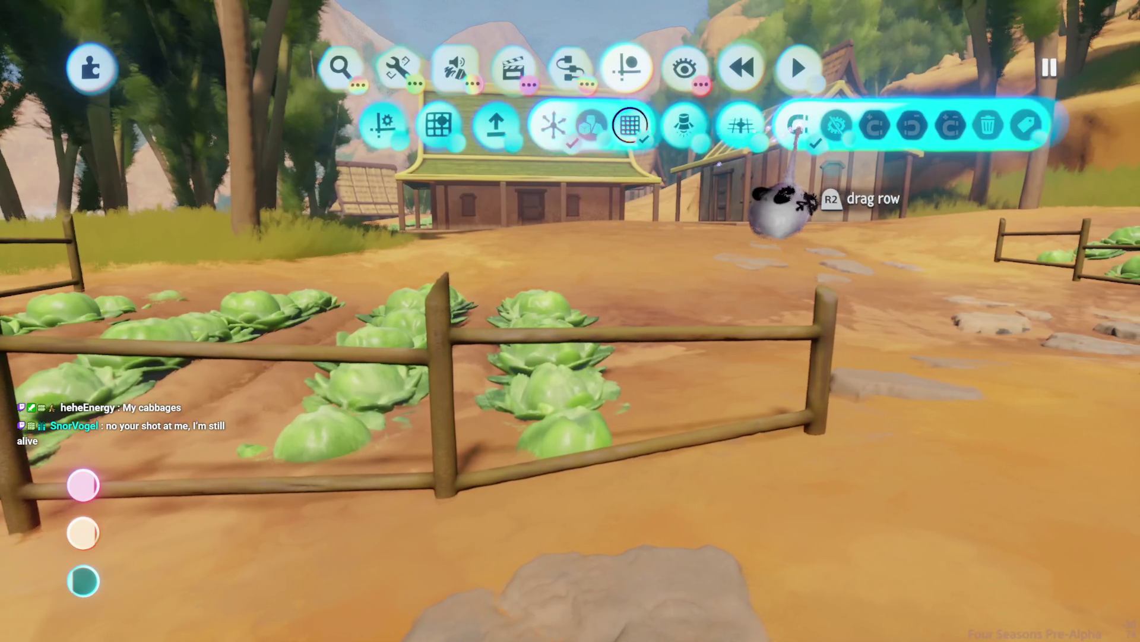
- Select a fence post along the cabbage beds from the top-down view
key(Escape)
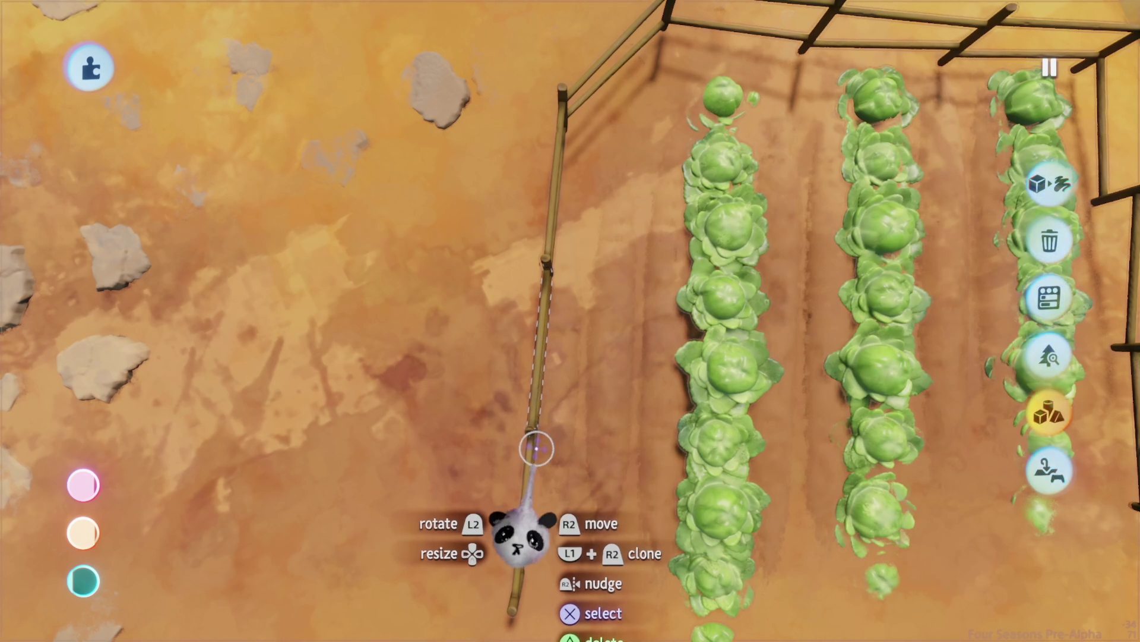
click(531, 441)
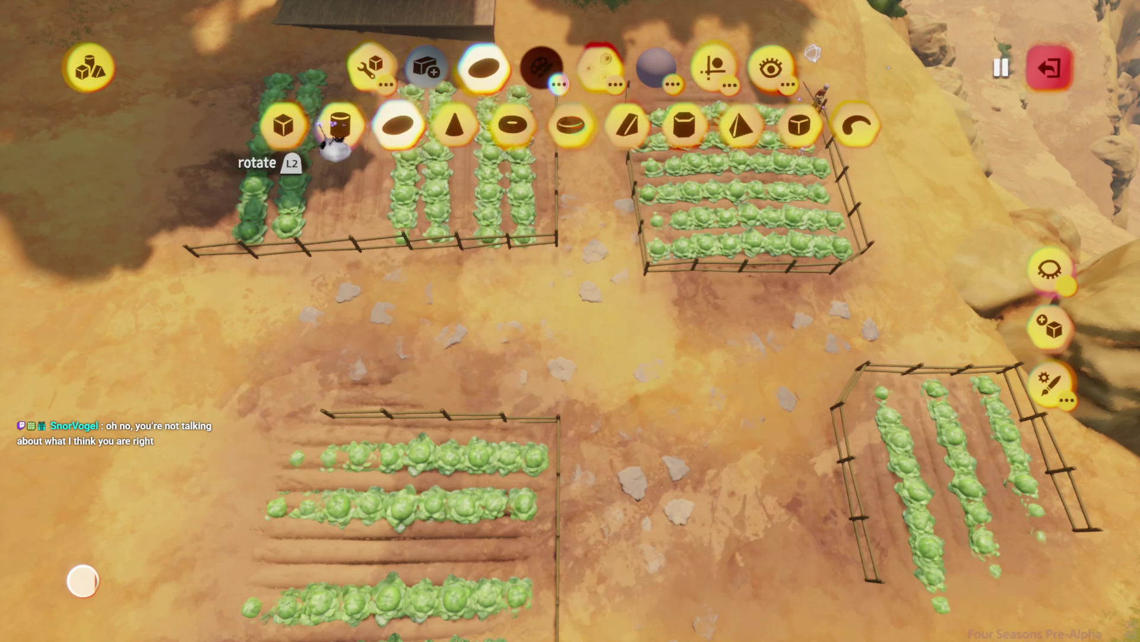
- Switch to the Guides tools, check the colour picker, and pan left across the farm
click(713, 67)
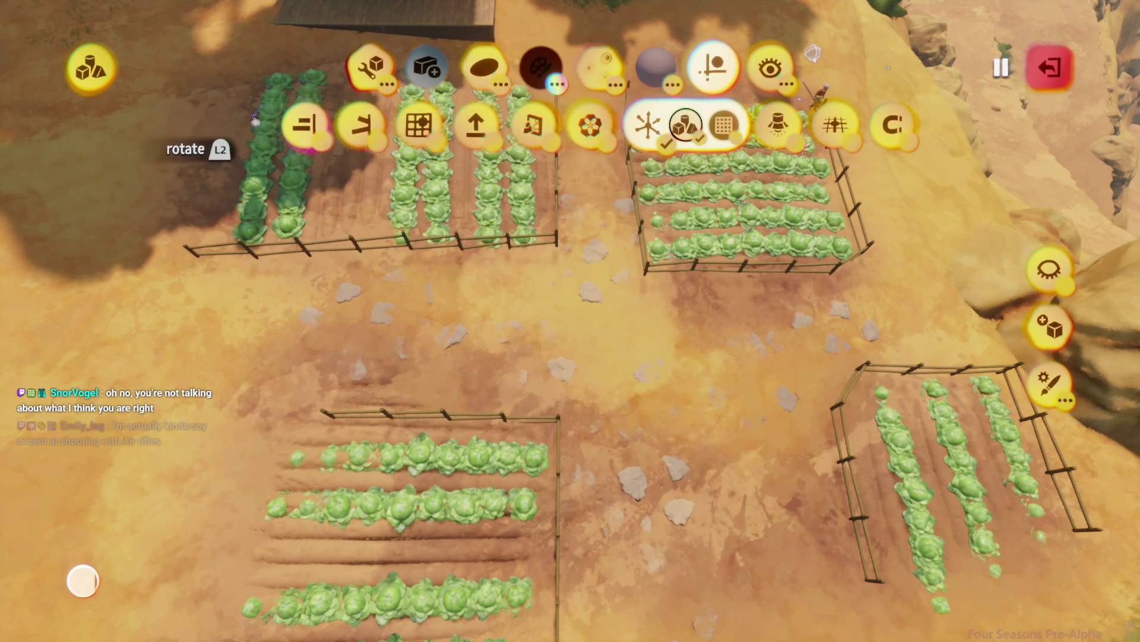
key(c)
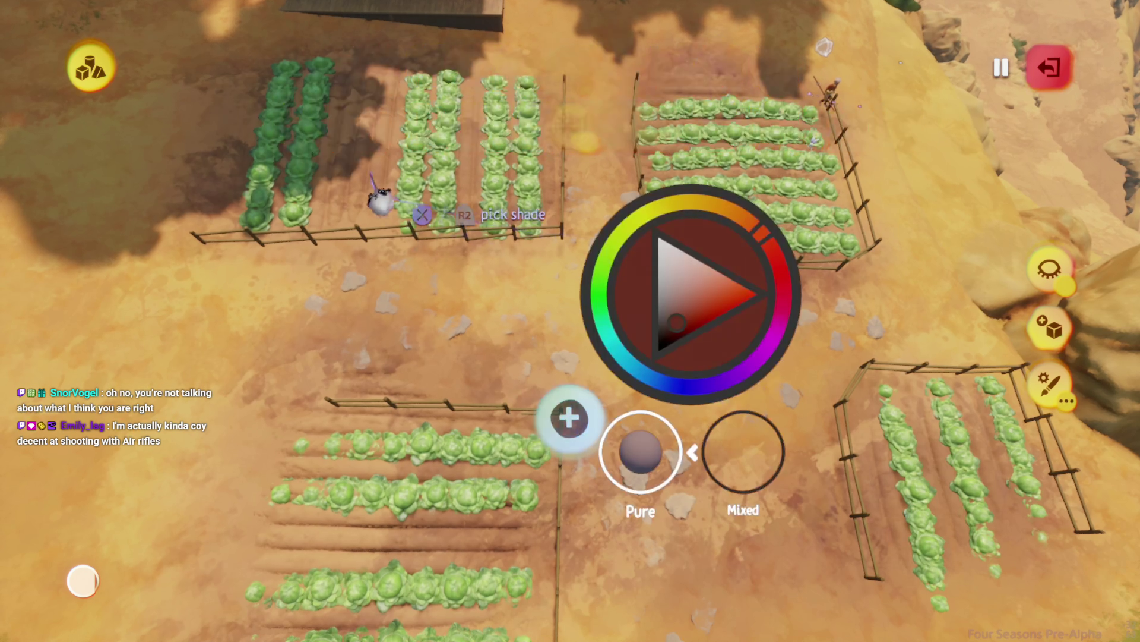
key(Escape)
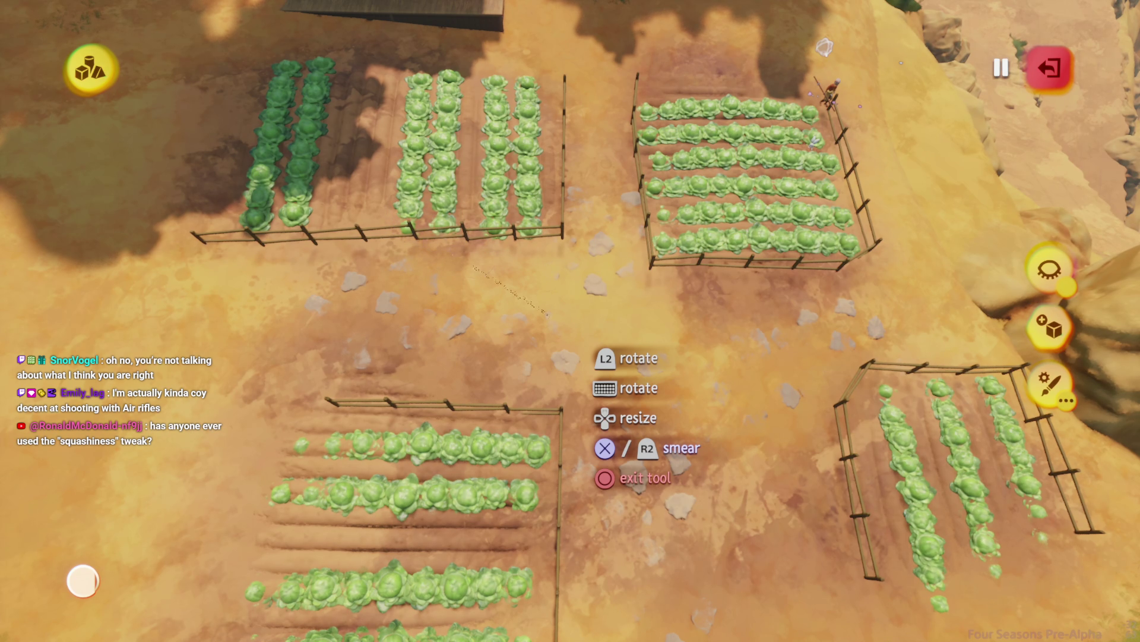
key(a)
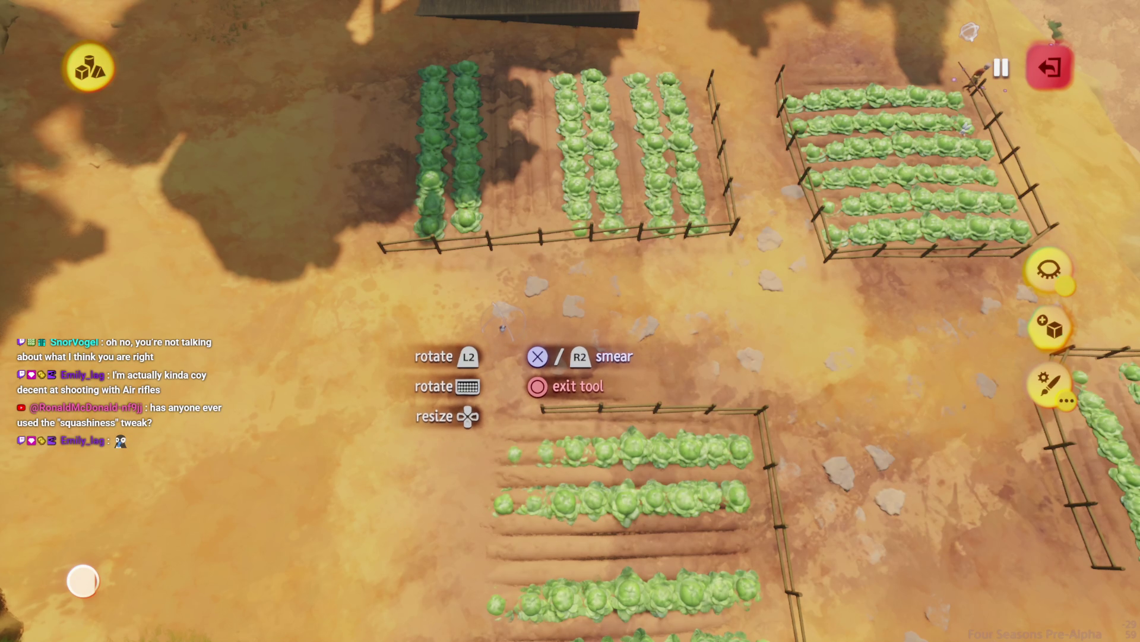
key(a)
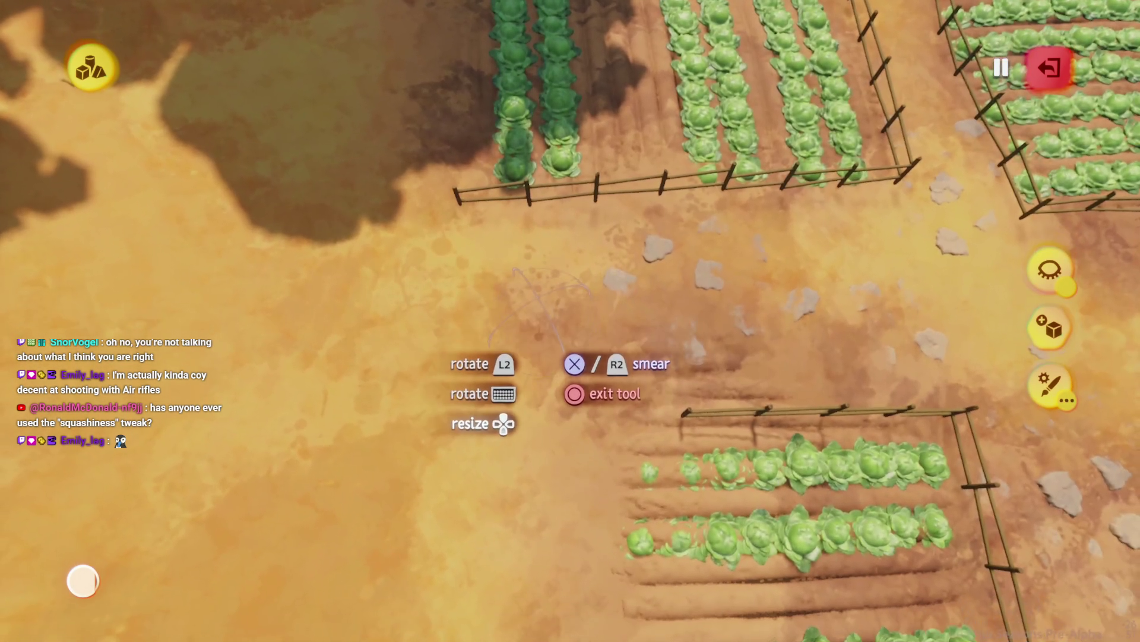
- Exit the shape editor and sculpt mode back to the main edit view
key(Escape)
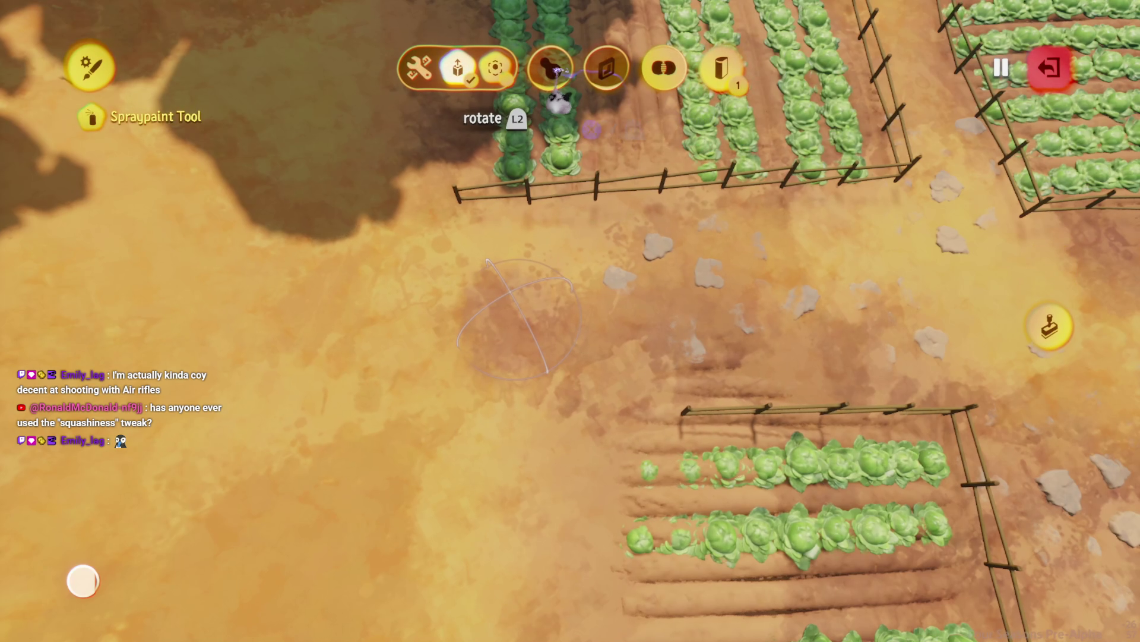
key(Escape)
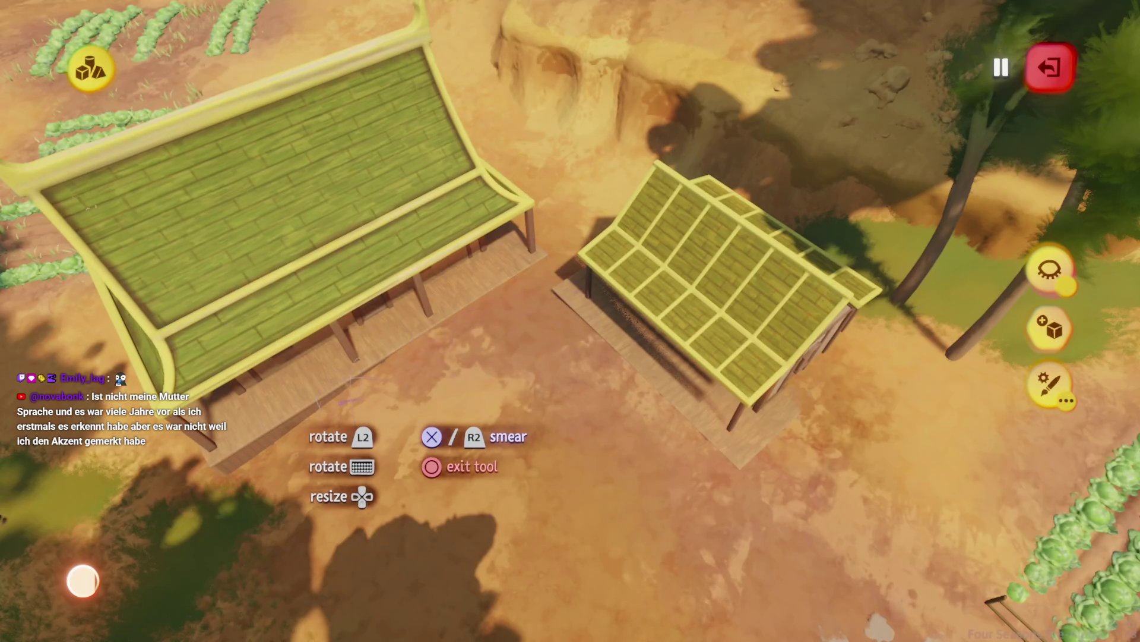
key(Escape)
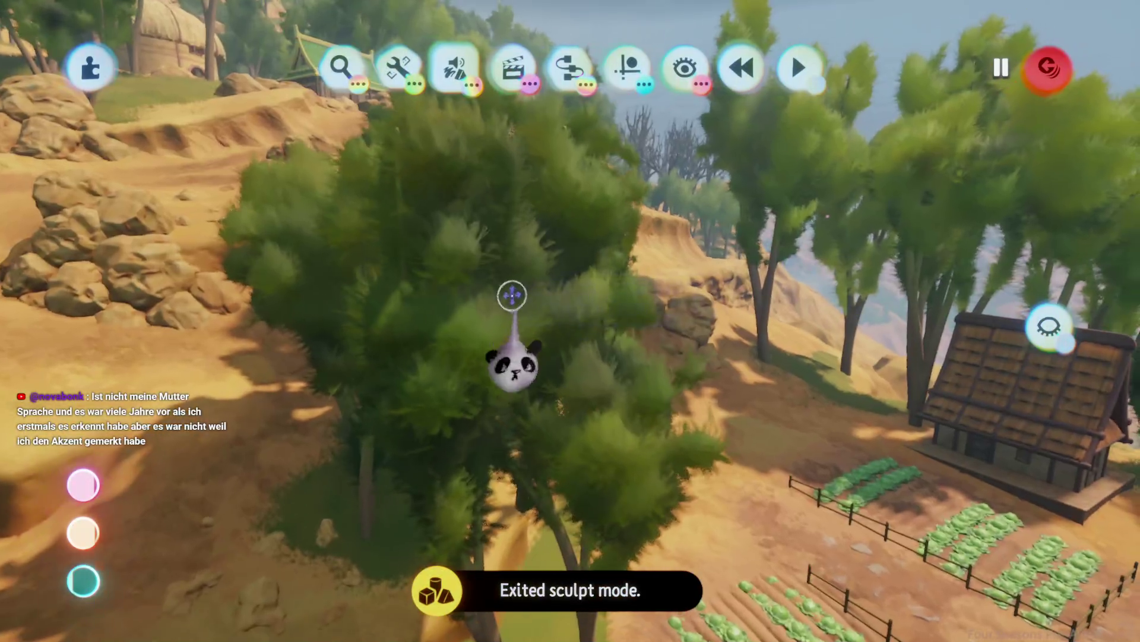
- Save Haru's Village as a private online version, then resume editing the farm
click(512, 295)
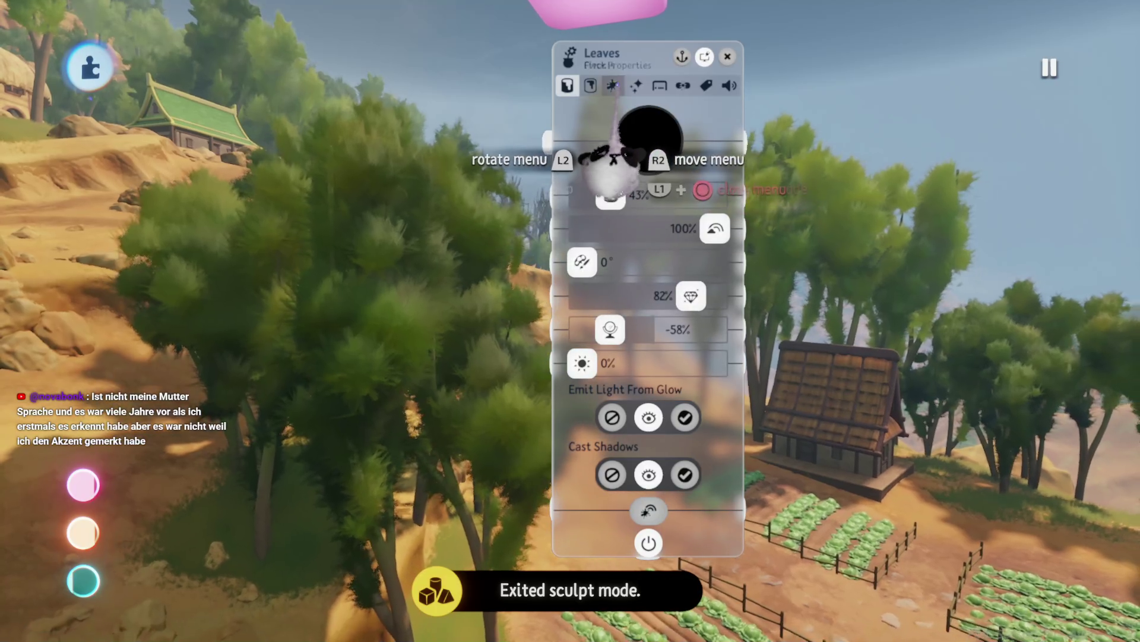
key(Escape)
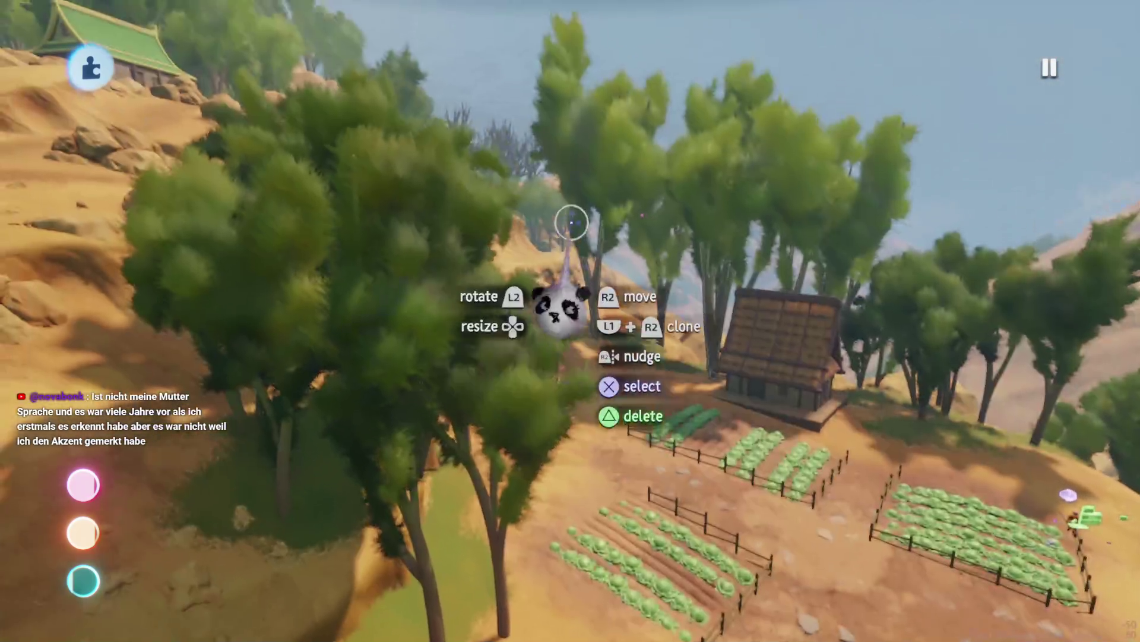
key(Escape)
click(725, 451)
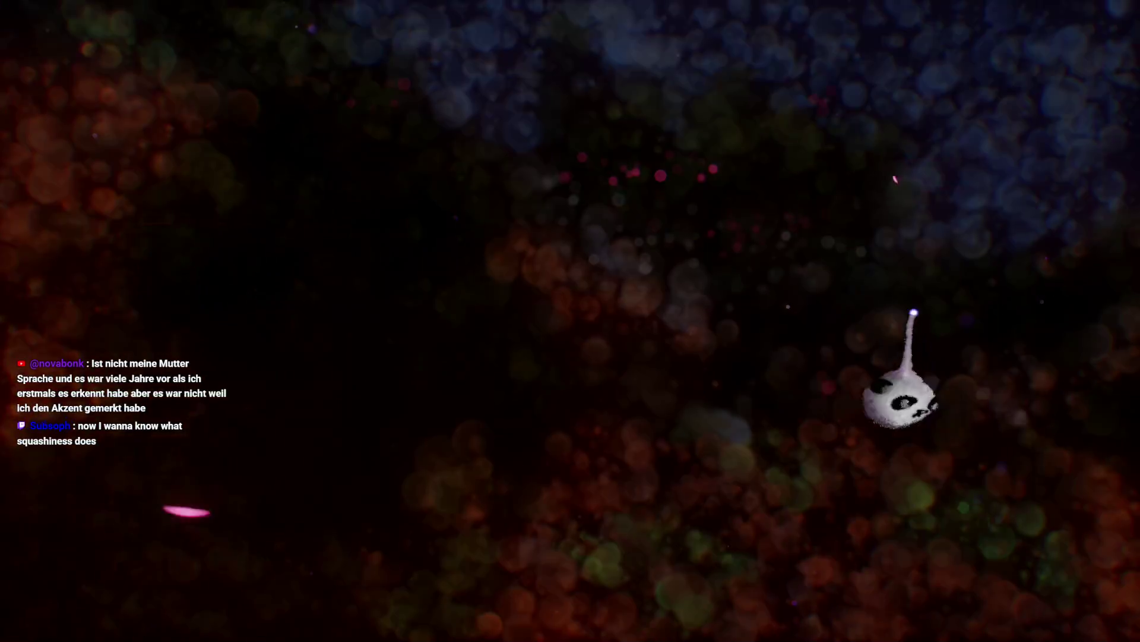
click(980, 350)
click(986, 59)
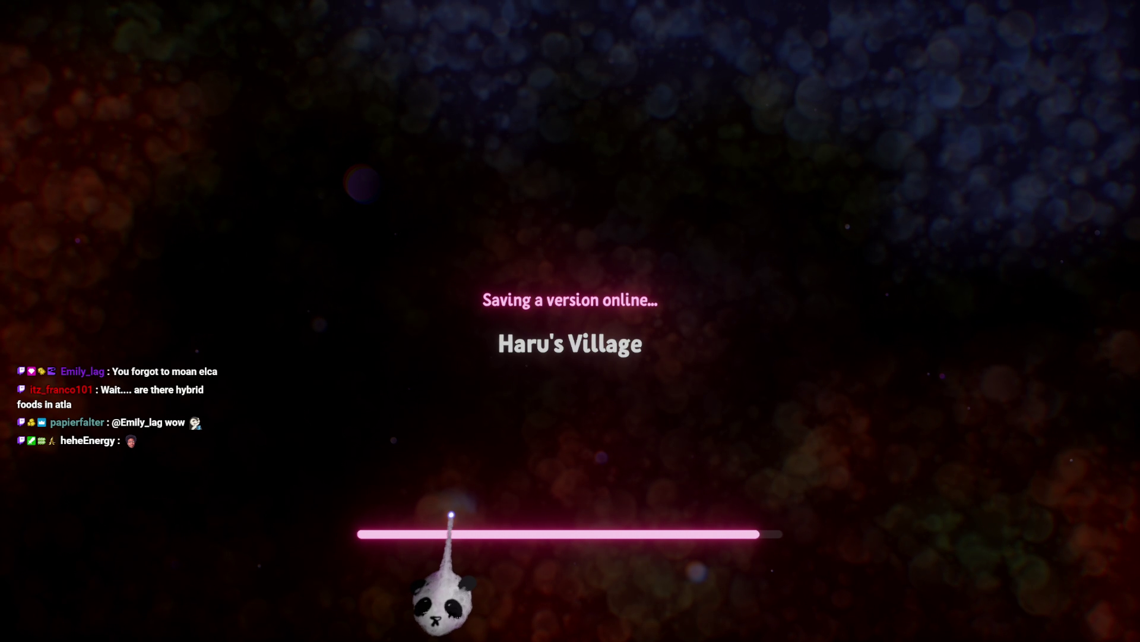
key(Escape)
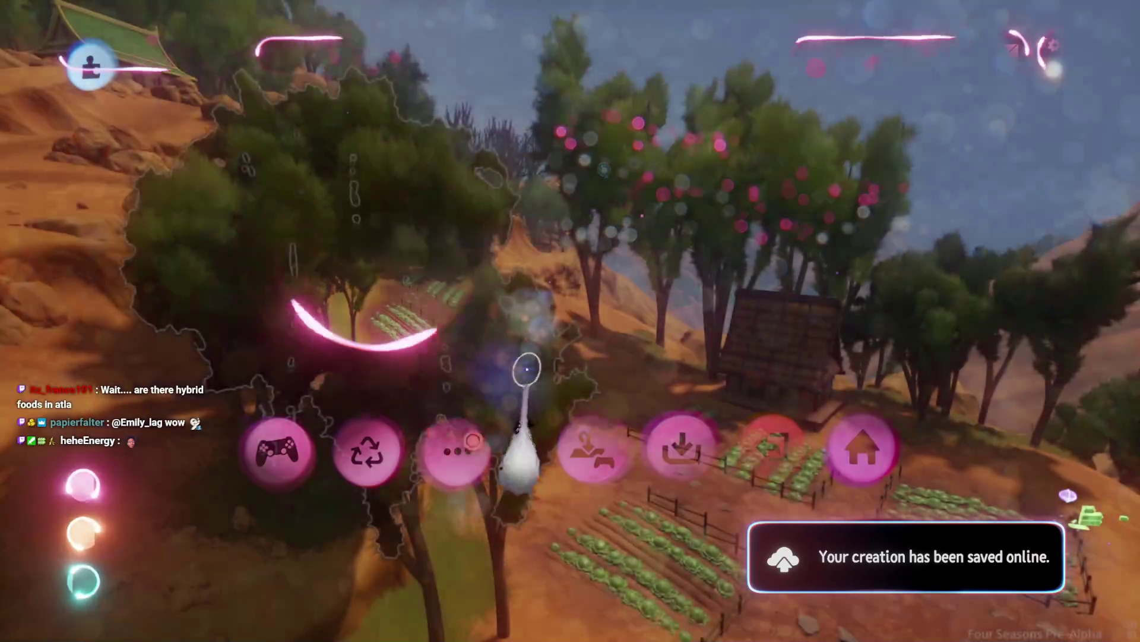
- View the tree leaves' Physical Properties and briefly enter and leave sculpt mode
click(479, 331)
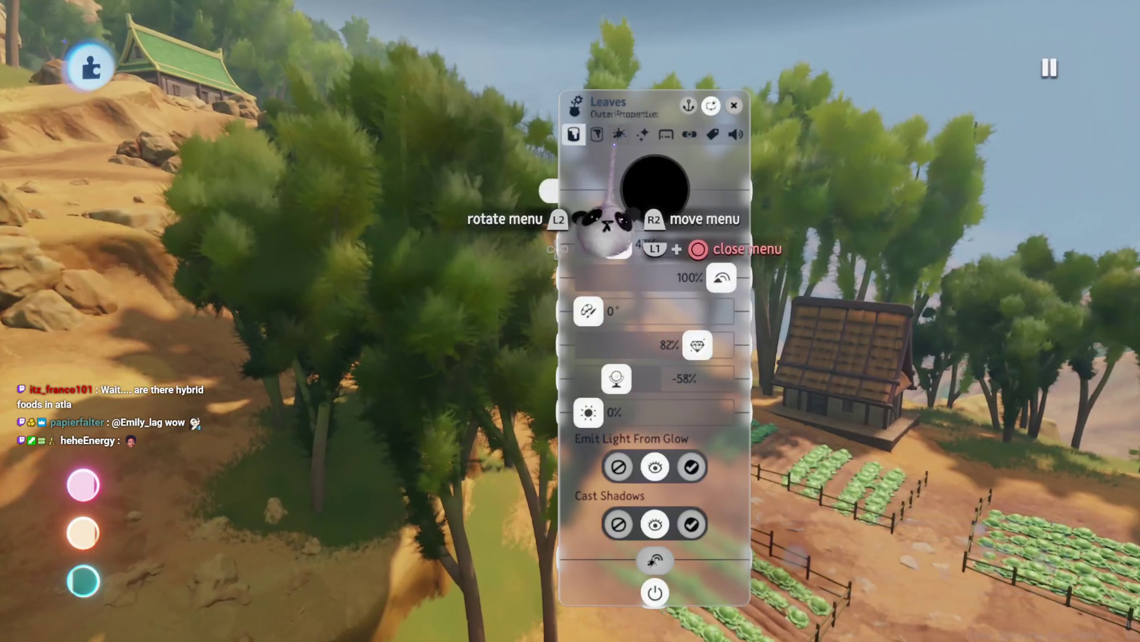
click(643, 135)
click(666, 134)
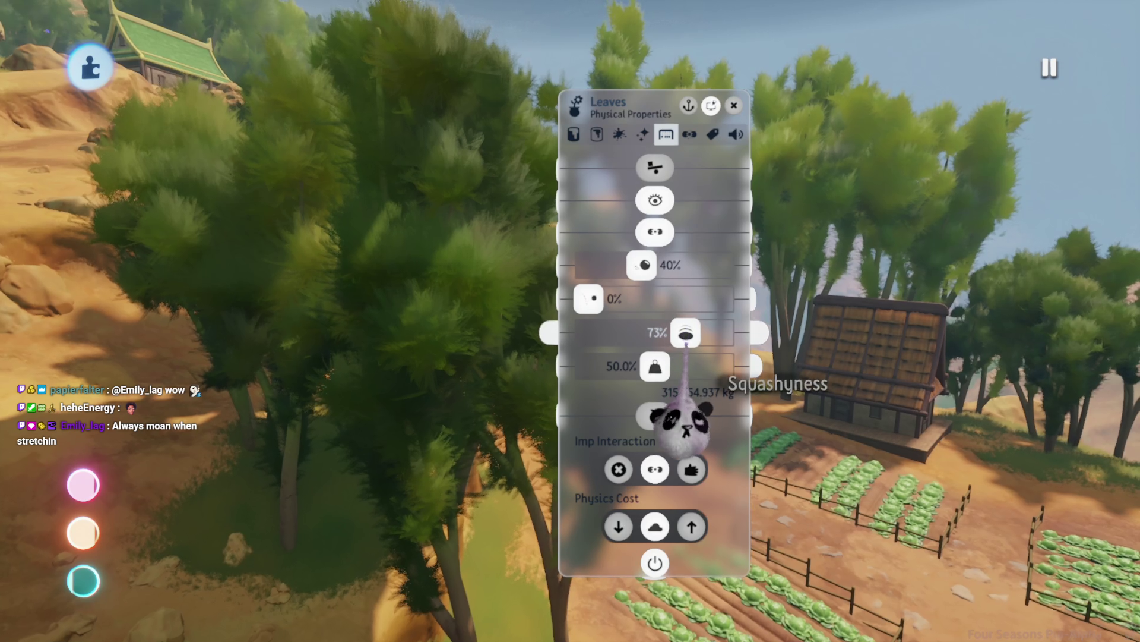
key(Escape)
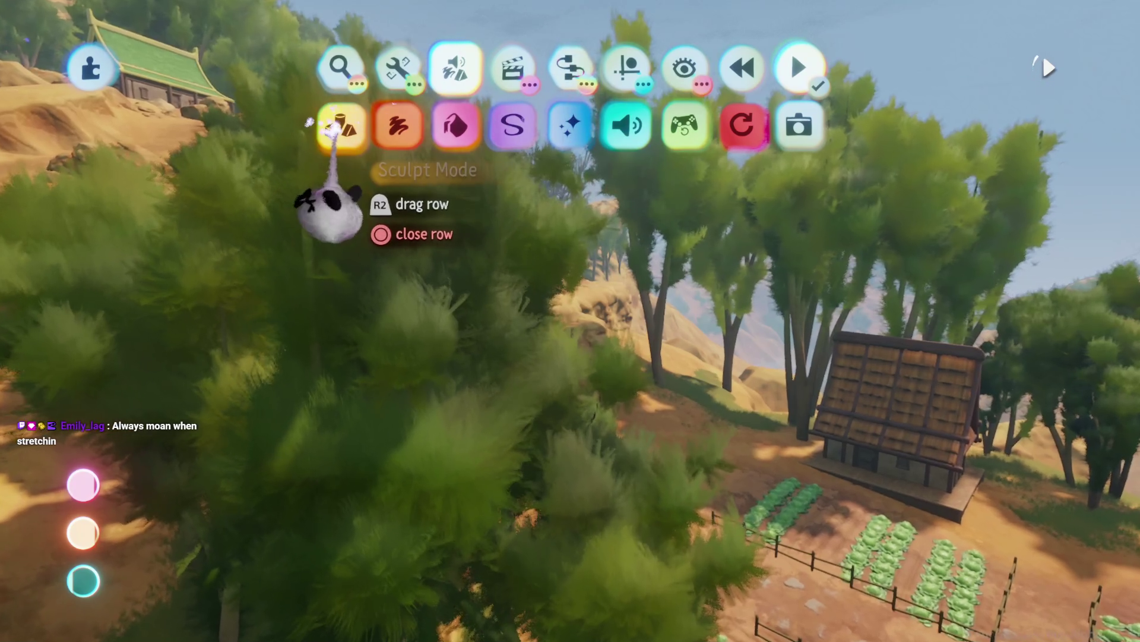
click(336, 126)
click(716, 66)
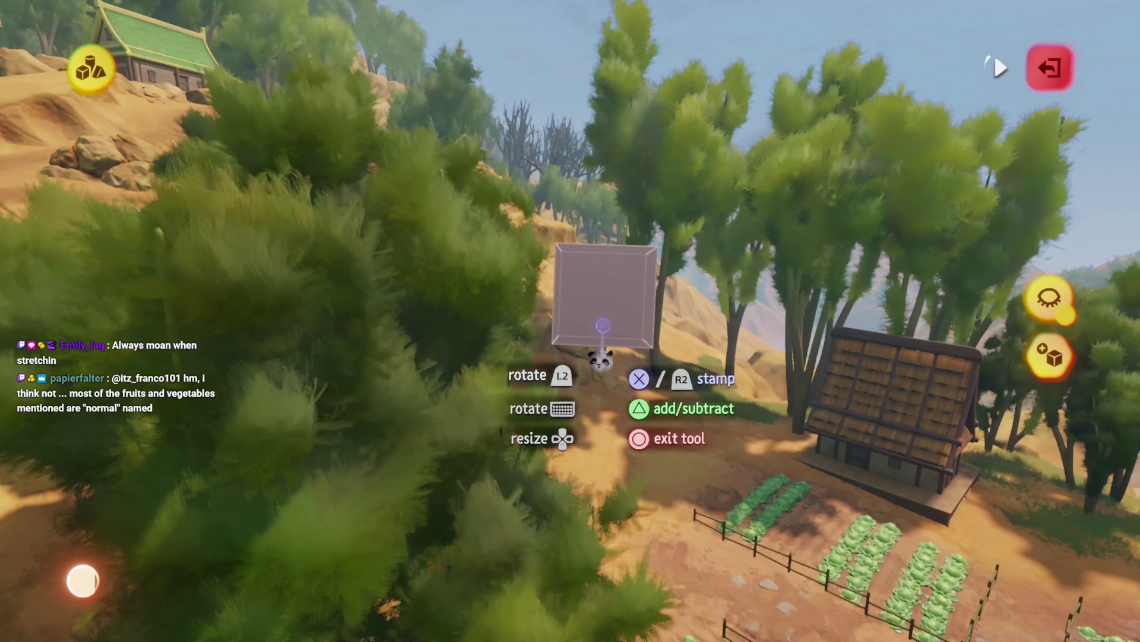
click(1049, 67)
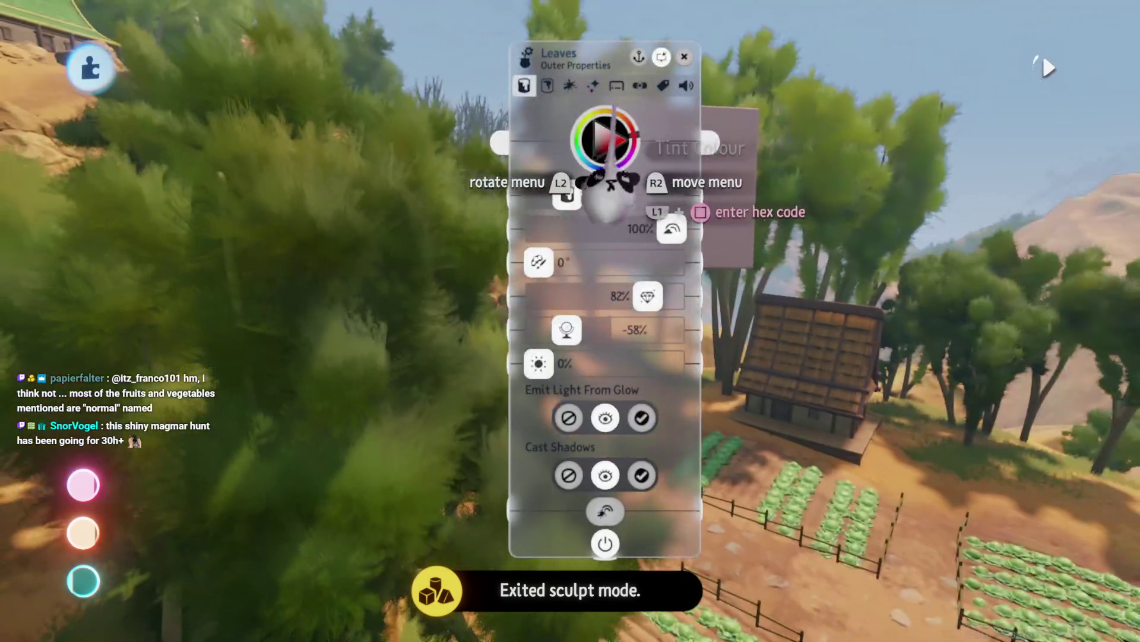
key(Right)
key(Right)
key(Right)
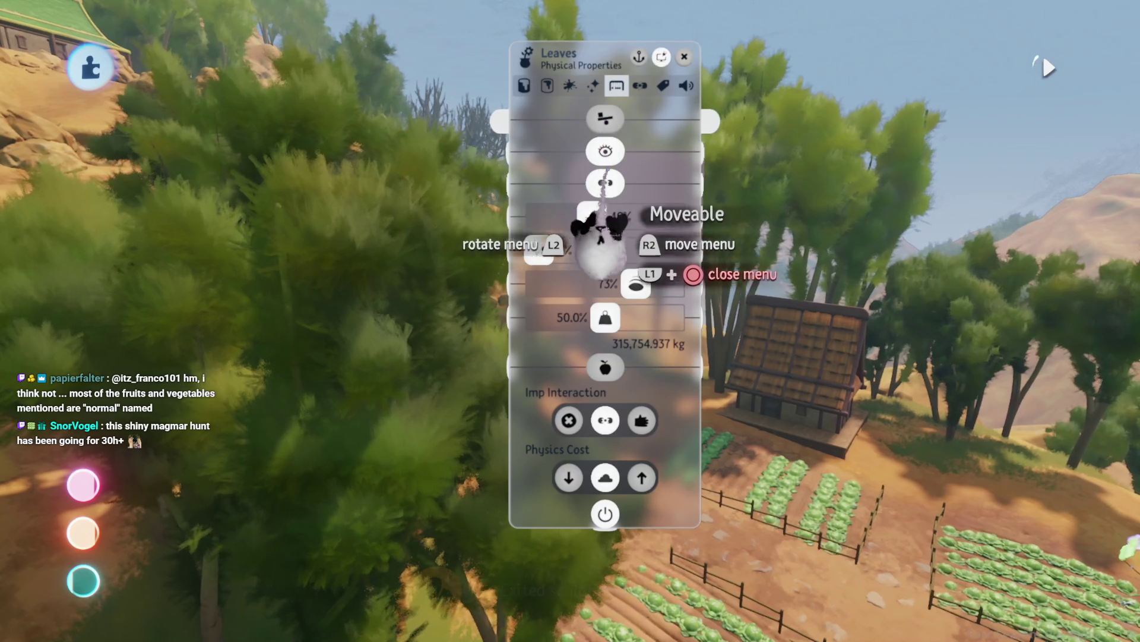
key(Escape)
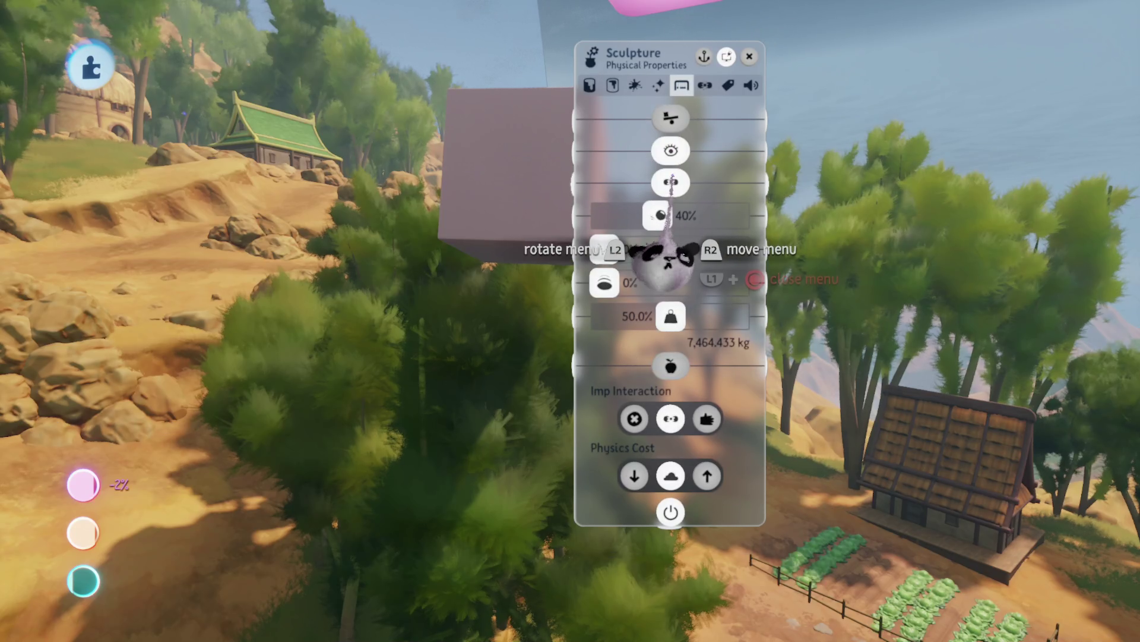
- Move the grey cube sculpture up and to the left among the trees
key(Escape)
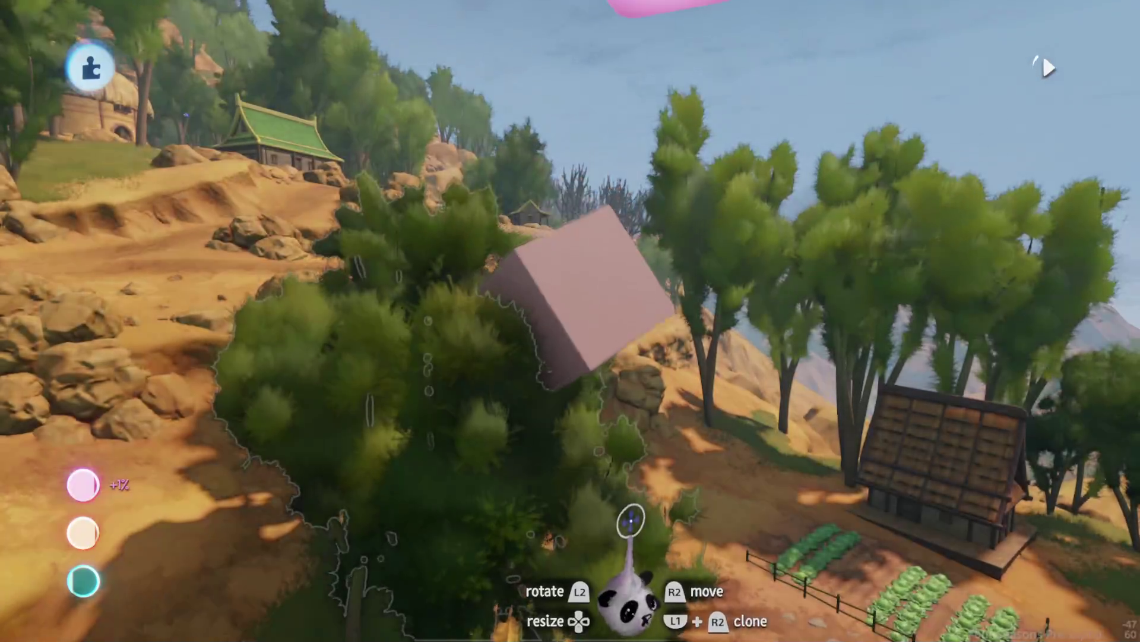
mouse_move(648, 397)
mouse_down()
mouse_move(602, 292)
mouse_move(511, 407)
mouse_up()
key(Tab)
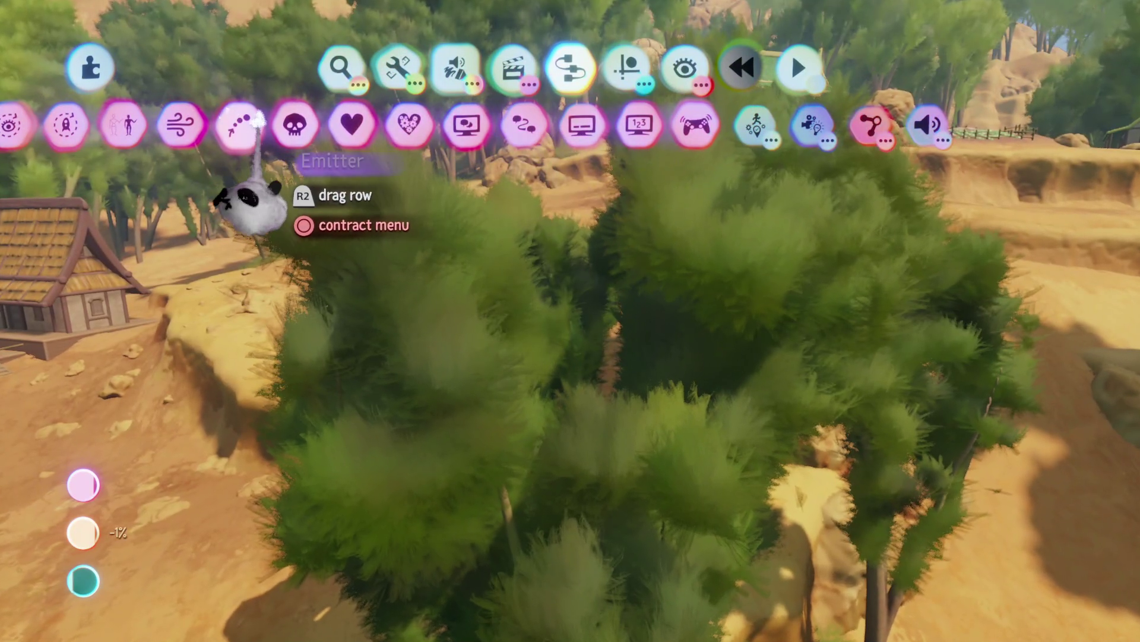
- Raise the leaves' physics value from 73% to 100%, then undo it back to 73%
mouse_move(262, 140)
mouse_down()
mouse_move(431, 152)
mouse_move(663, 135)
mouse_up()
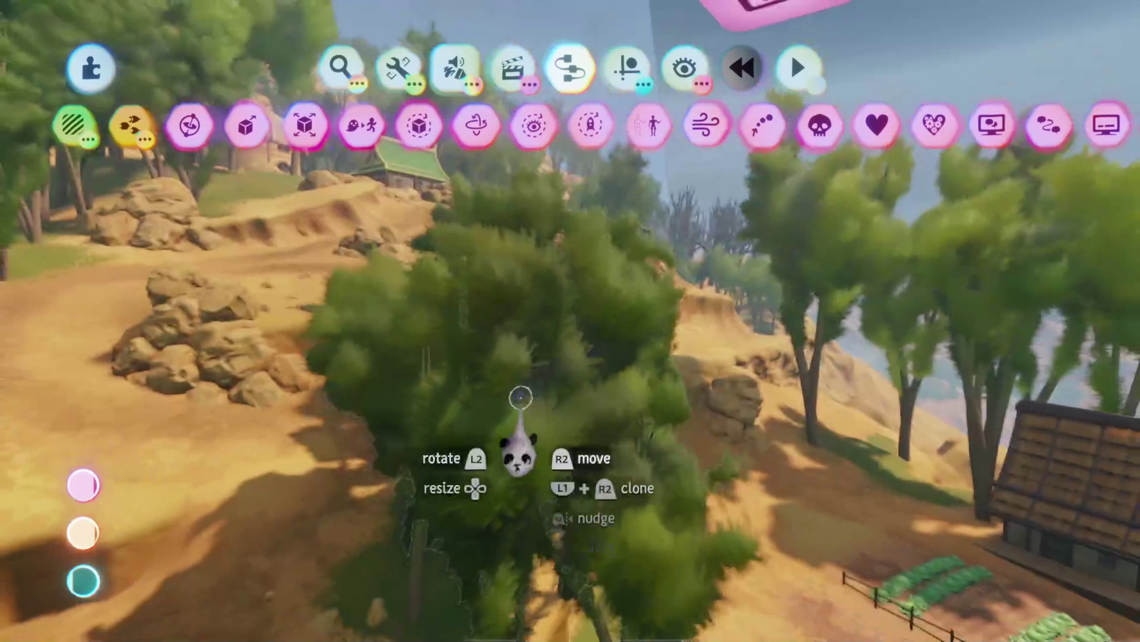
click(526, 446)
key(Escape)
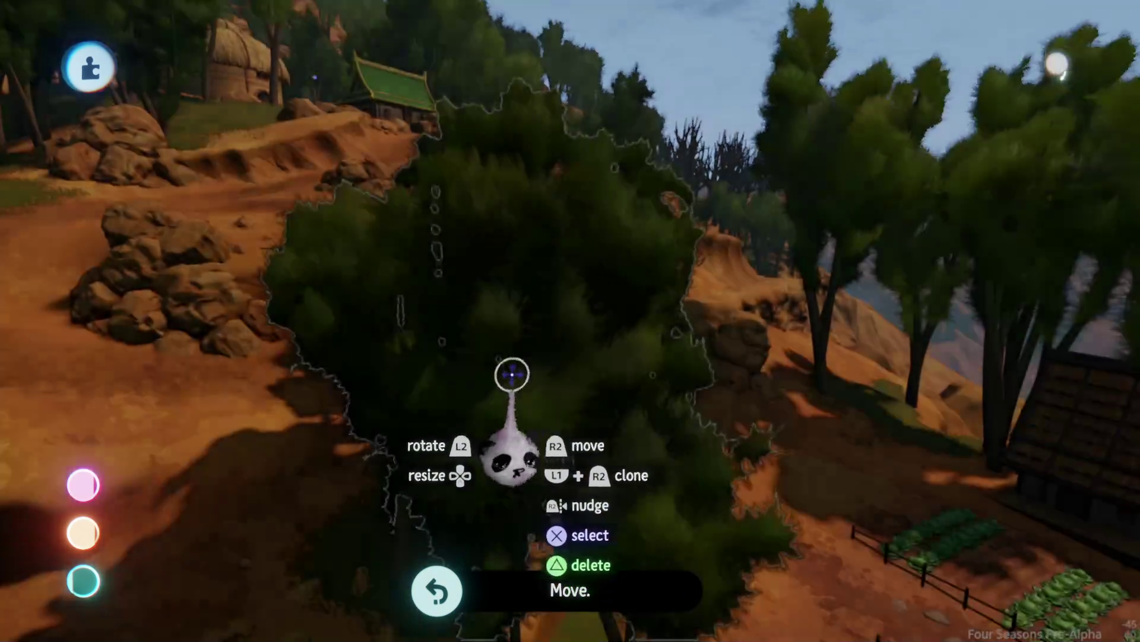
click(509, 375)
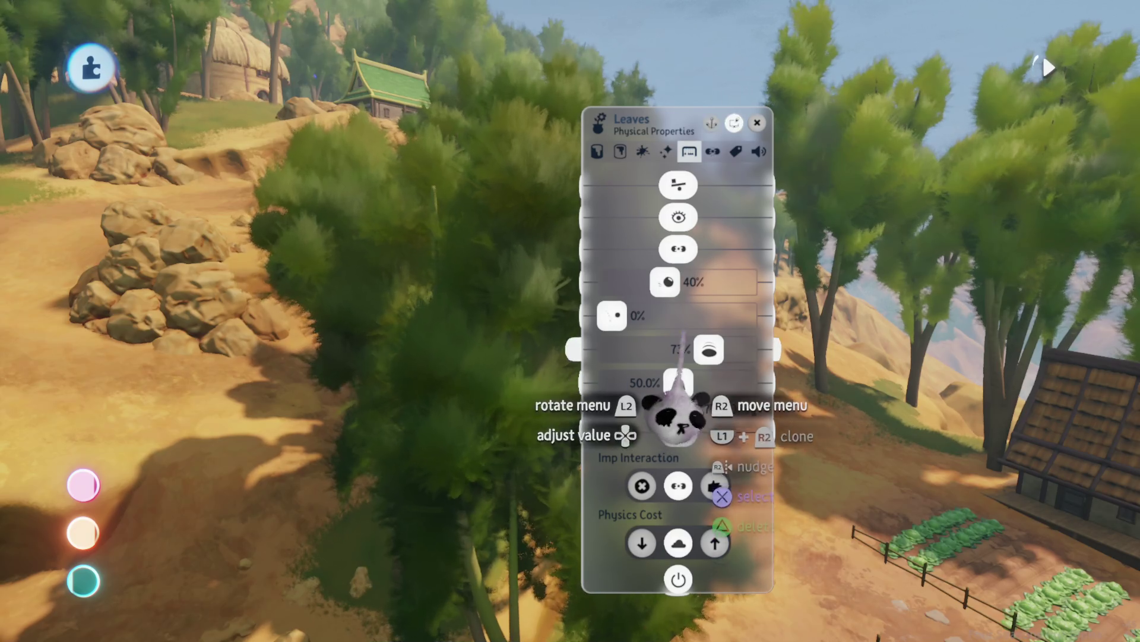
drag(689, 356, 916, 386)
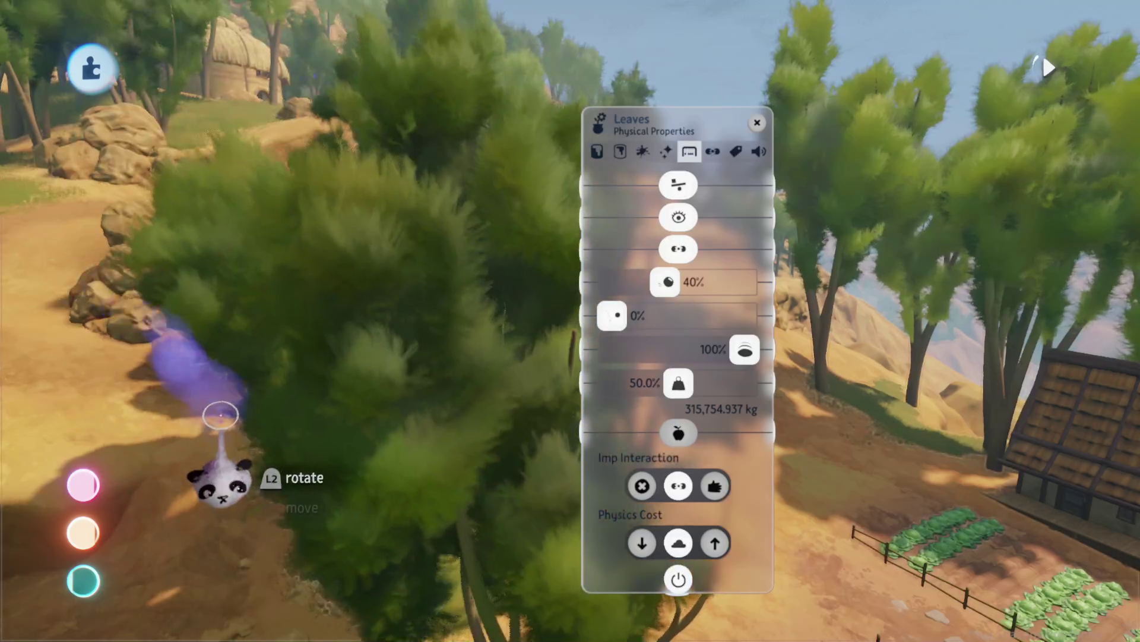
key(ctrl+z)
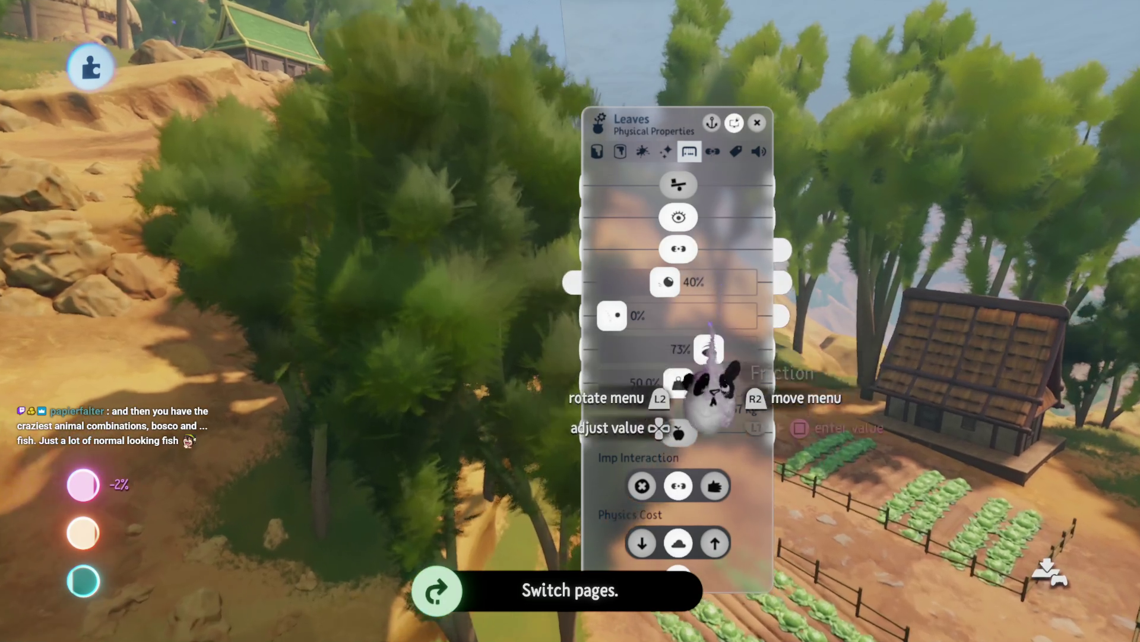
- Close the leaves' settings and pick up a Force Applier wind gadget
key(Escape)
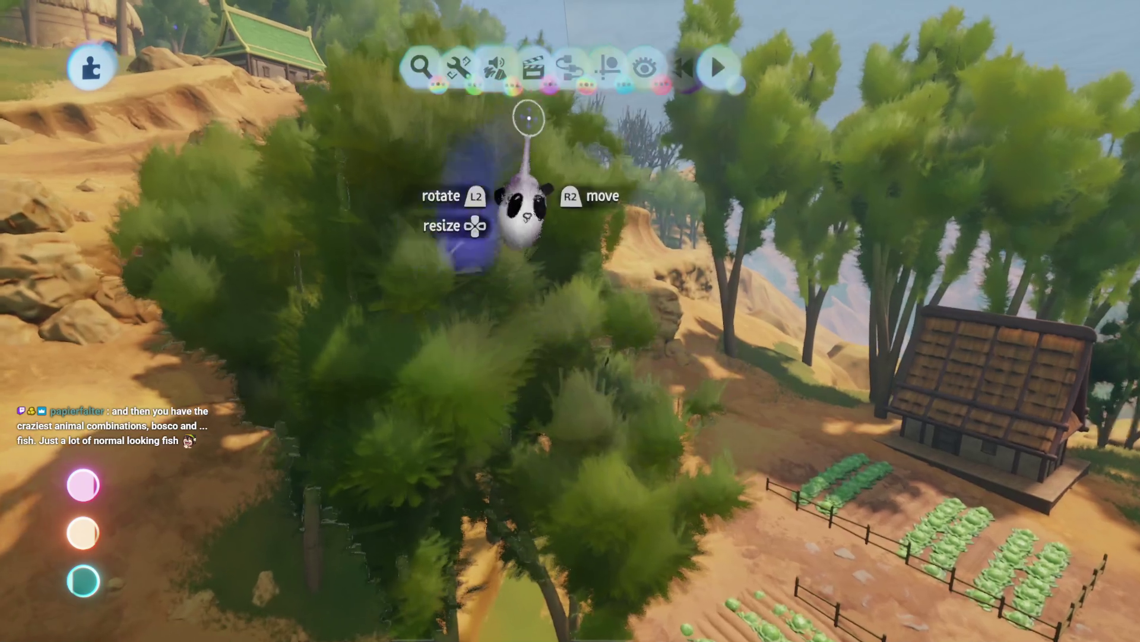
click(571, 66)
click(649, 122)
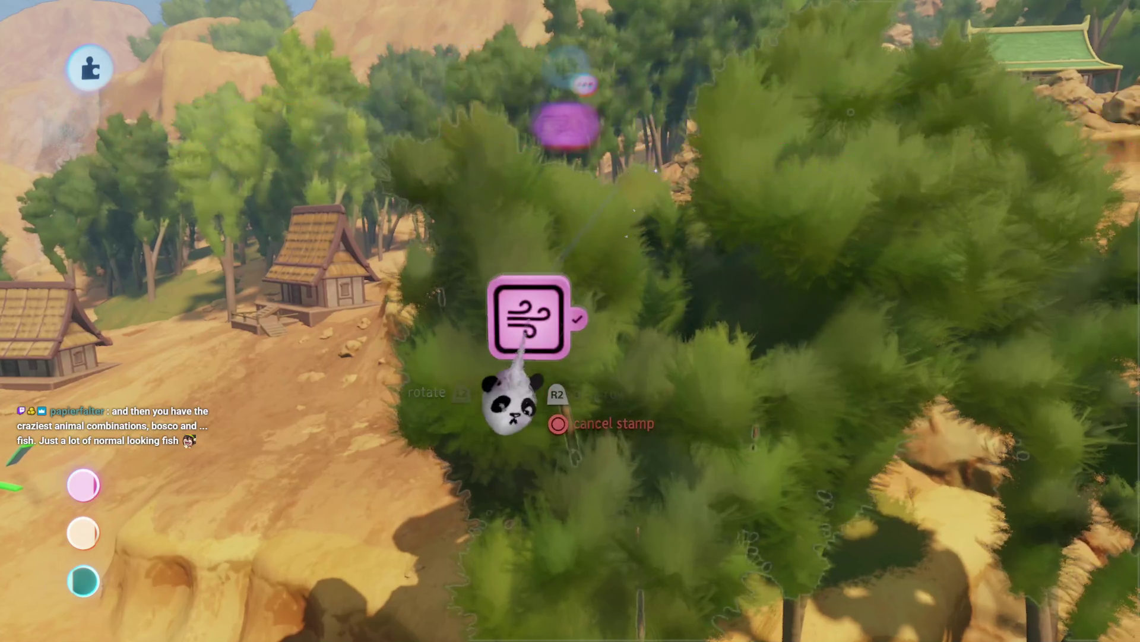
- Stamp the Force Applier beside the large tree and enlarge its zone to about 181%
click(553, 550)
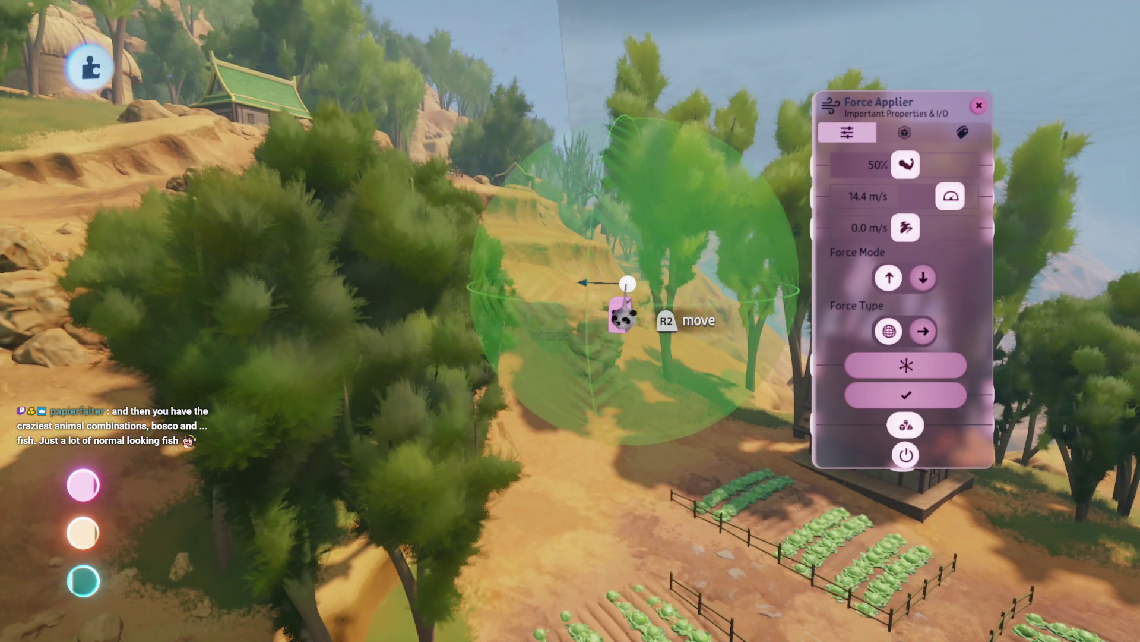
drag(620, 318, 351, 405)
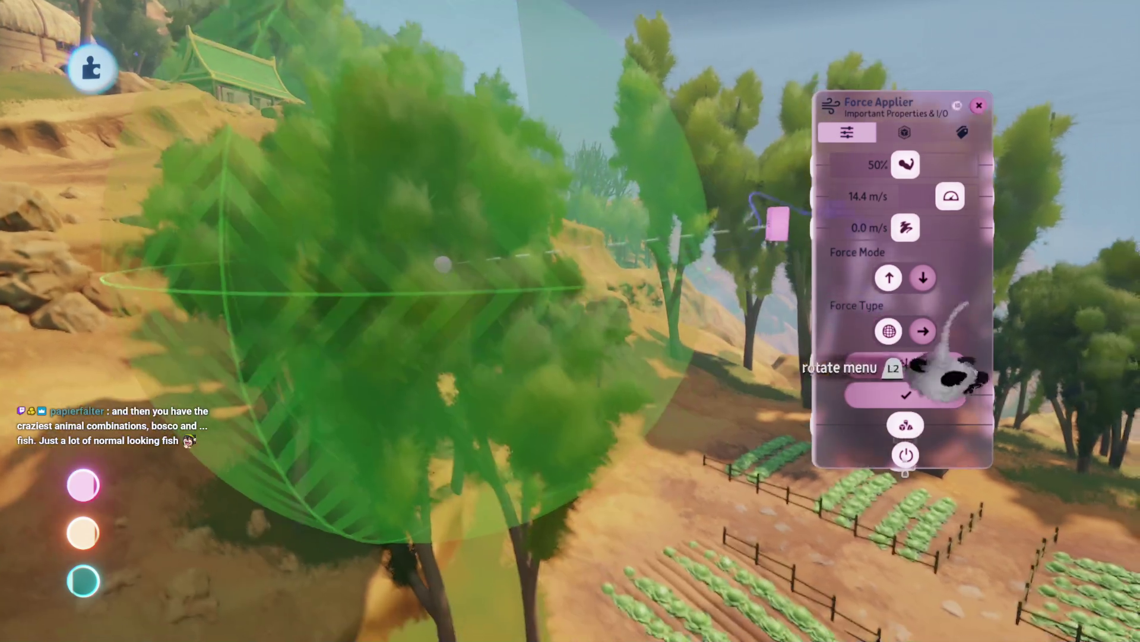
drag(879, 344, 795, 446)
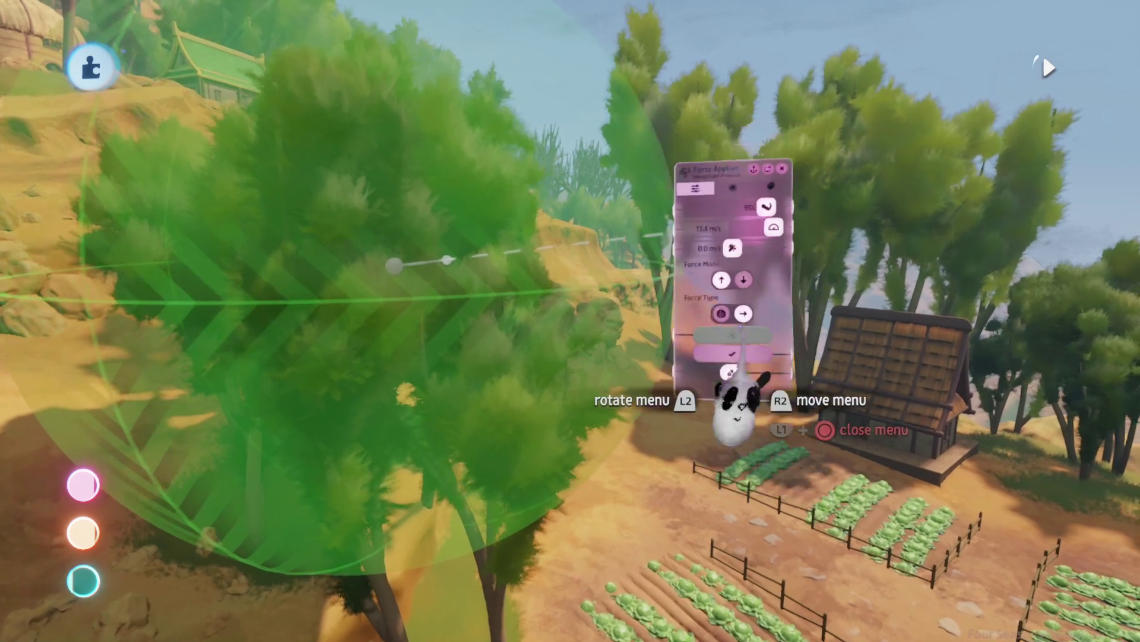
key(Escape)
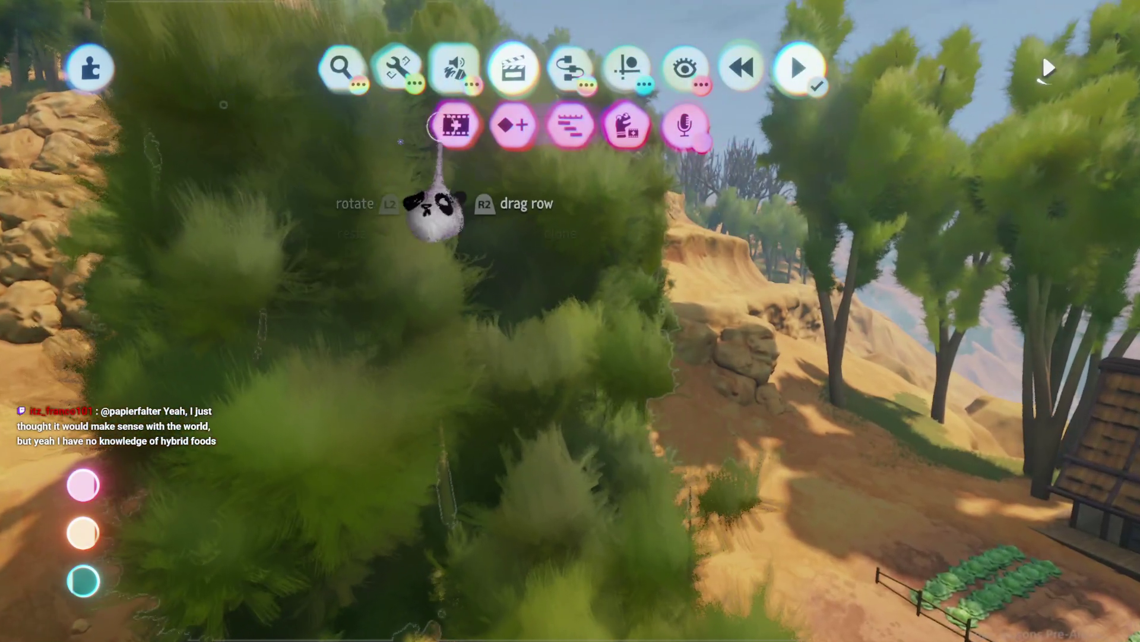
click(456, 125)
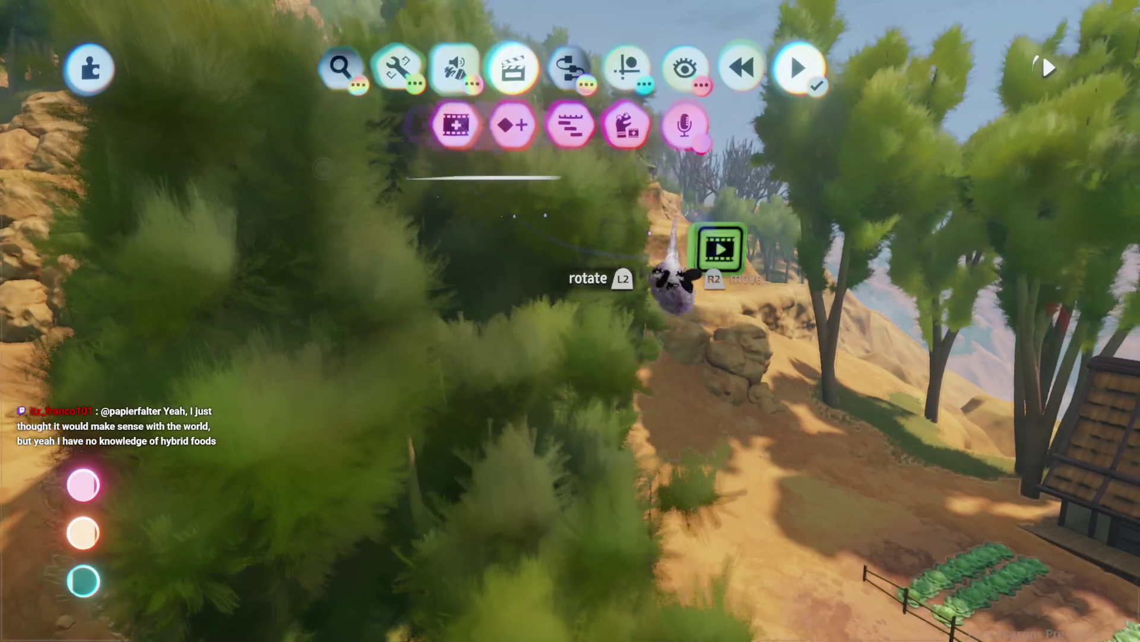
- Place an Action Recorder among the trees with 56% speed and 63% amplification playback
click(674, 280)
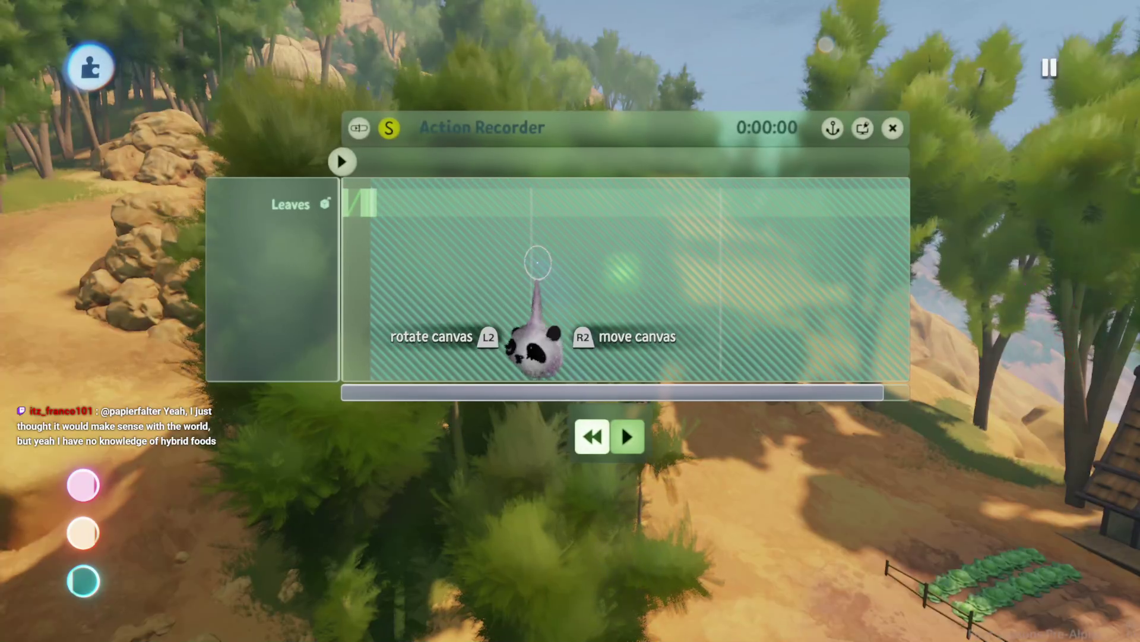
click(611, 331)
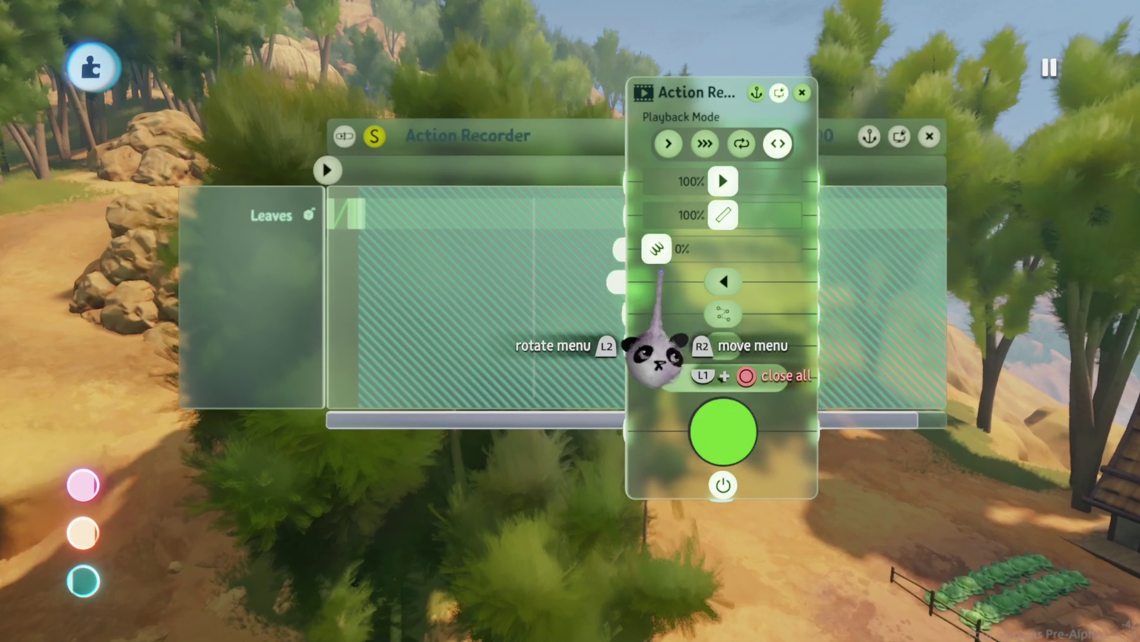
key(Escape)
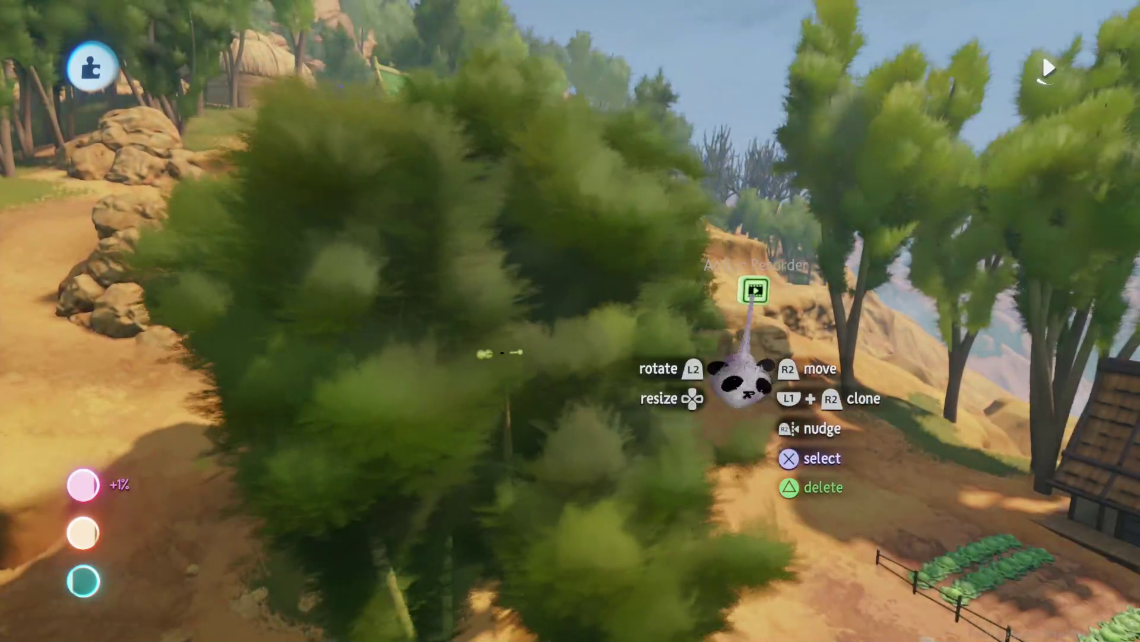
click(753, 292)
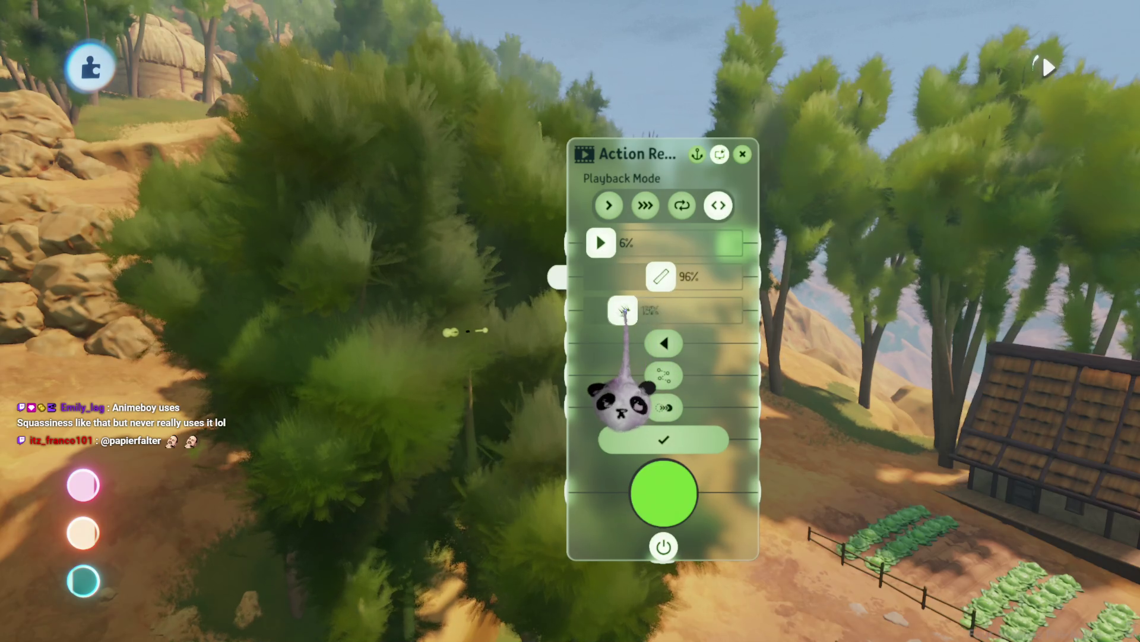
drag(663, 277, 708, 279)
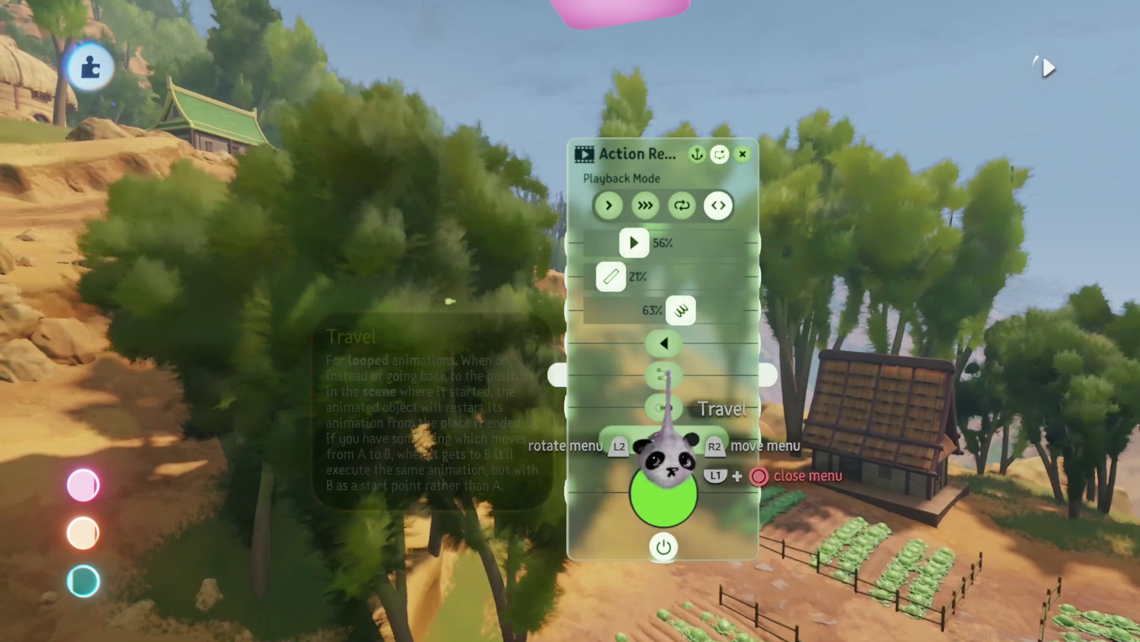
key(Escape)
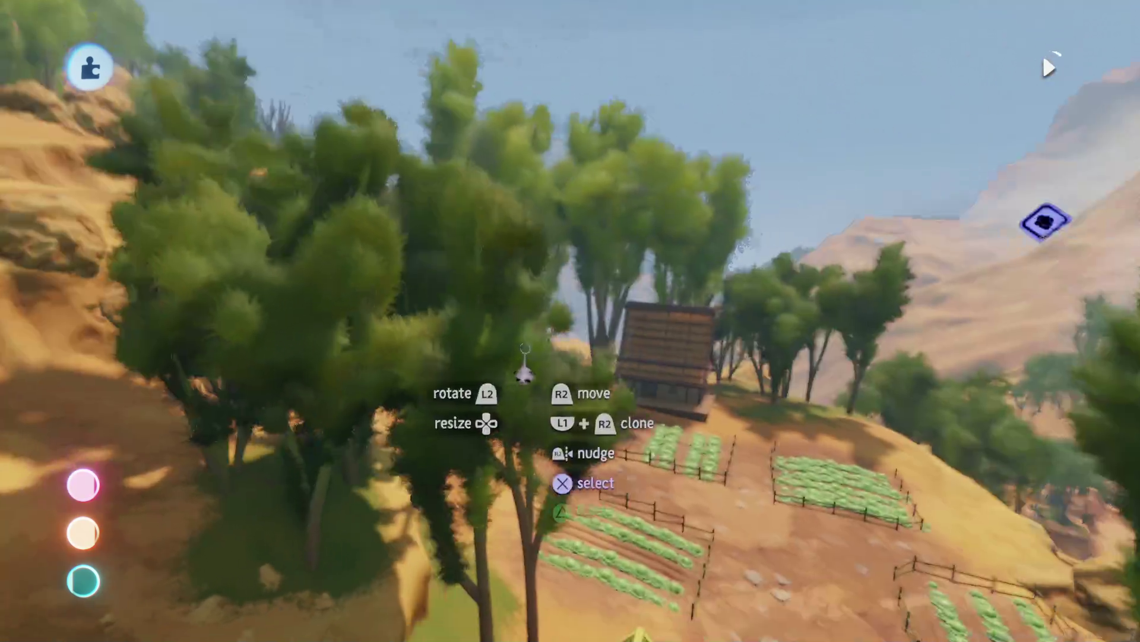
mouse_move(522, 374)
mouse_down()
mouse_move(754, 178)
mouse_move(618, 348)
mouse_move(555, 243)
mouse_move(522, 331)
mouse_move(601, 380)
mouse_up()
key(Escape)
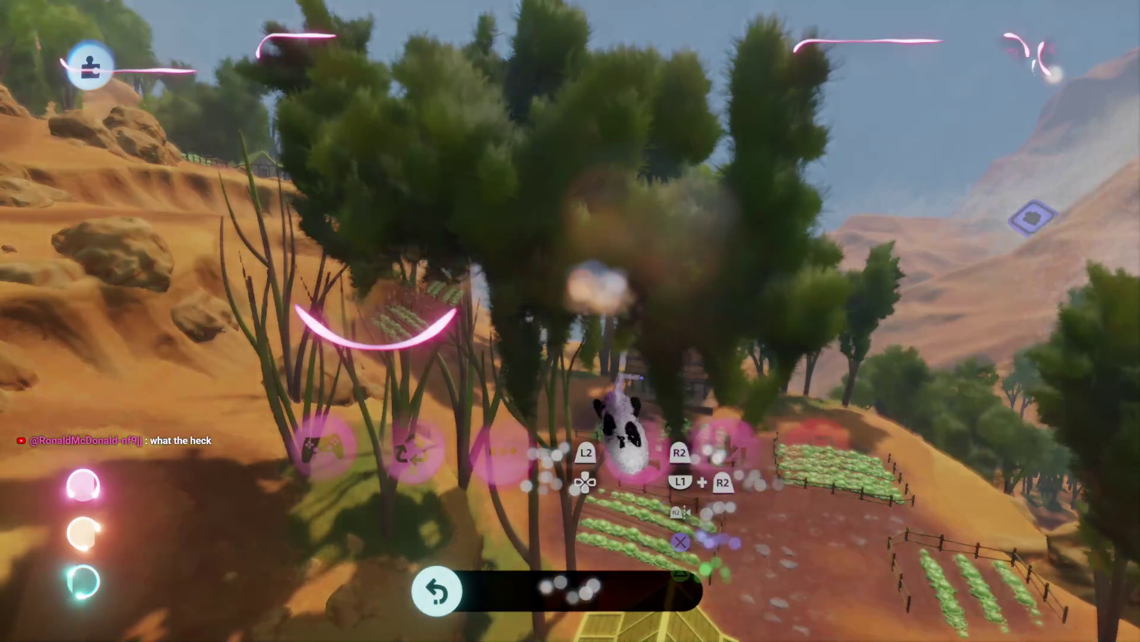
- Return to edit mode, clone the water pump, and carry the copy over the cabbage plots
click(807, 448)
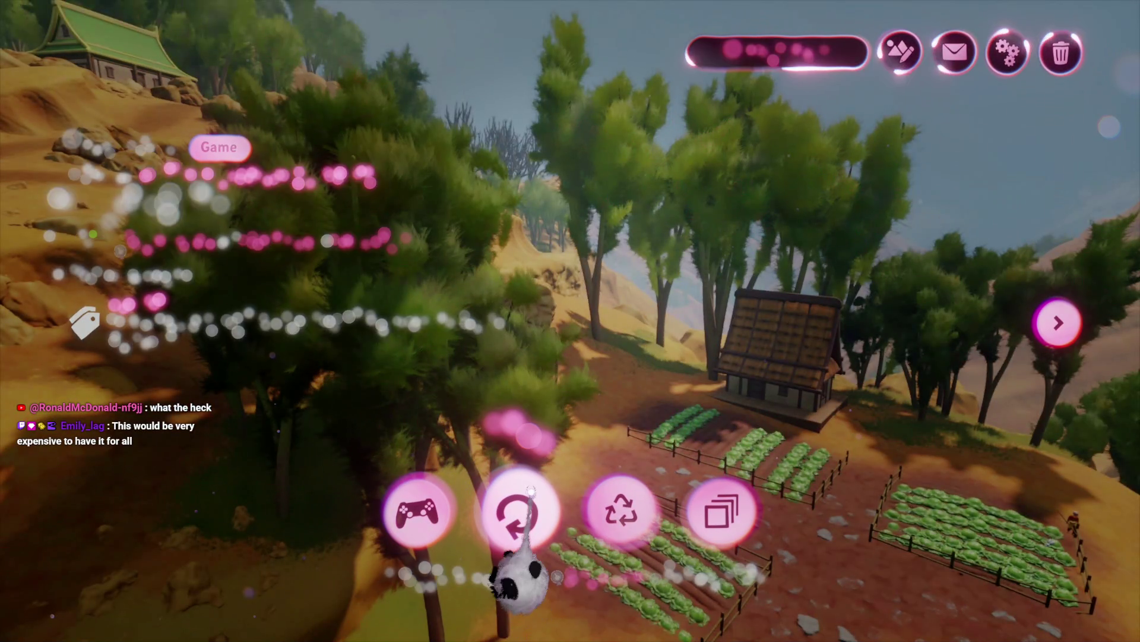
click(523, 510)
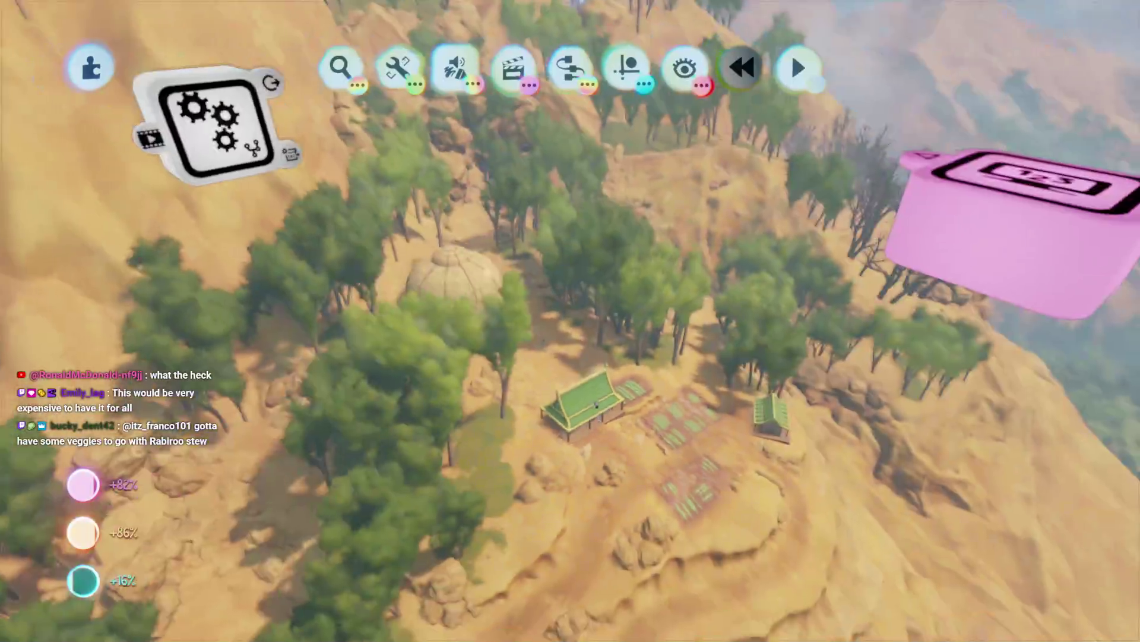
scroll(585, 313, up, 5)
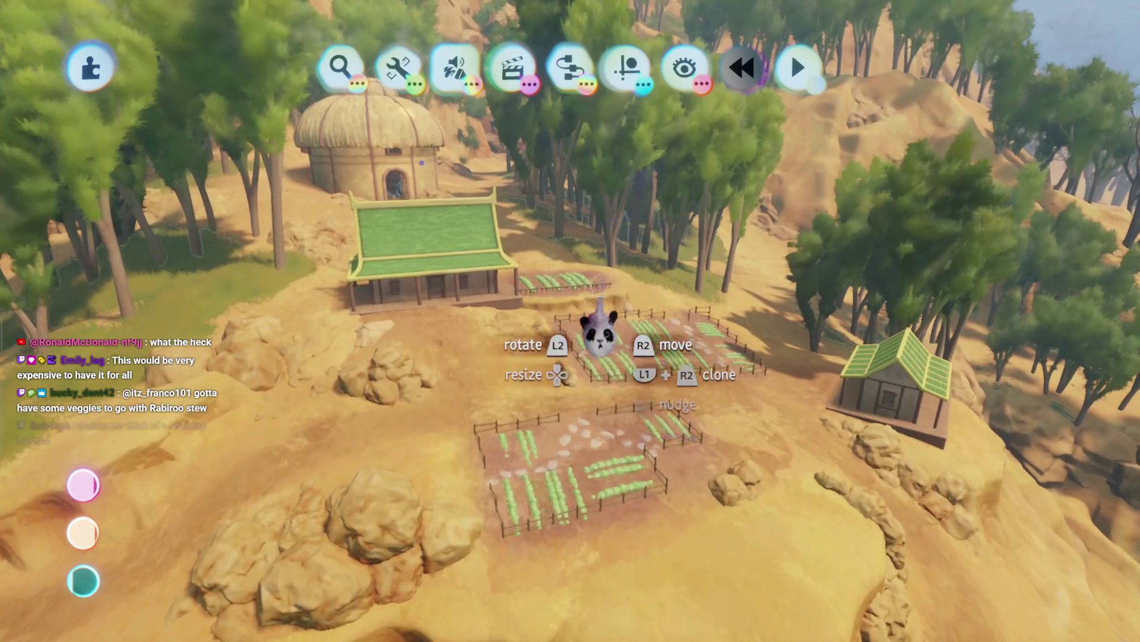
scroll(555, 332, down, 3)
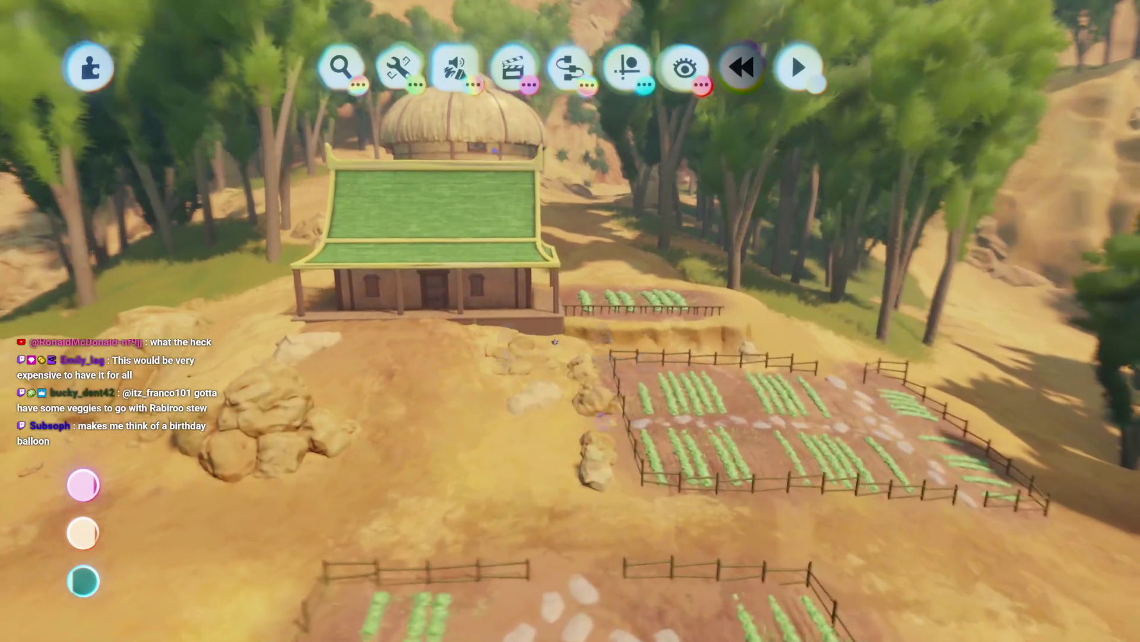
scroll(554, 333, up, 5)
scroll(573, 363, up, 5)
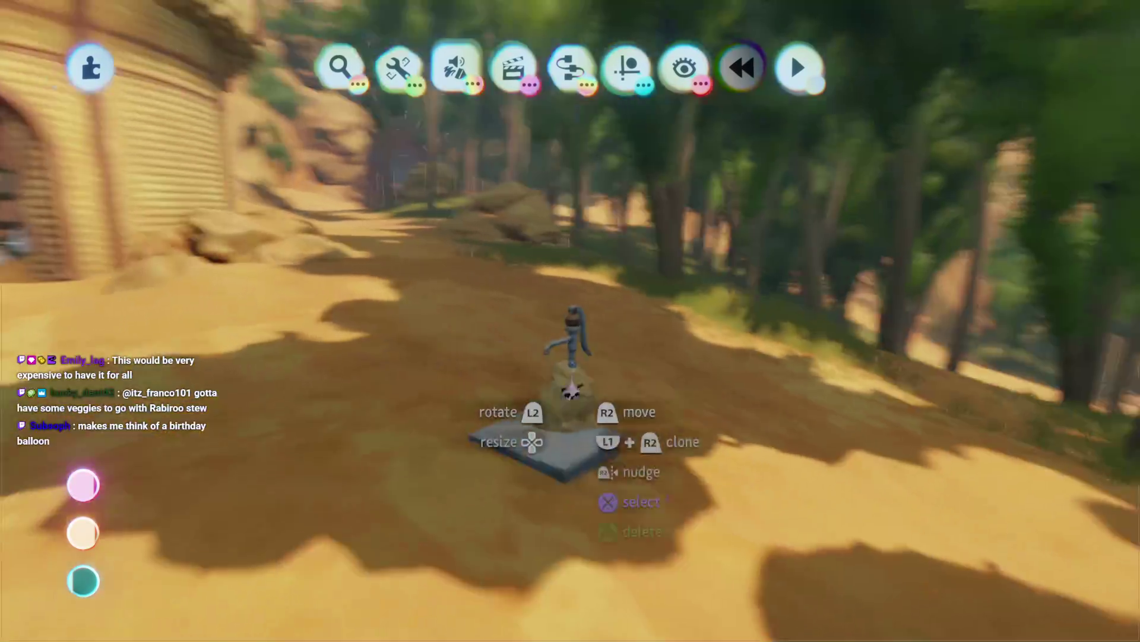
mouse_move(571, 389)
mouse_down()
mouse_move(580, 508)
mouse_move(570, 386)
mouse_move(581, 402)
mouse_move(547, 311)
mouse_move(576, 472)
mouse_up()
mouse_move(573, 356)
mouse_down()
mouse_move(542, 333)
mouse_move(555, 357)
mouse_move(542, 326)
mouse_move(561, 321)
mouse_move(560, 306)
mouse_move(535, 242)
mouse_move(529, 140)
mouse_move(532, 153)
mouse_move(517, 101)
mouse_move(522, 115)
mouse_move(498, 101)
mouse_move(636, 97)
mouse_move(627, 140)
mouse_move(642, 95)
mouse_move(547, 428)
mouse_move(550, 395)
mouse_move(507, 394)
mouse_move(509, 327)
mouse_move(581, 415)
mouse_move(535, 334)
mouse_move(542, 344)
mouse_move(522, 356)
mouse_move(522, 344)
mouse_move(534, 351)
mouse_up()
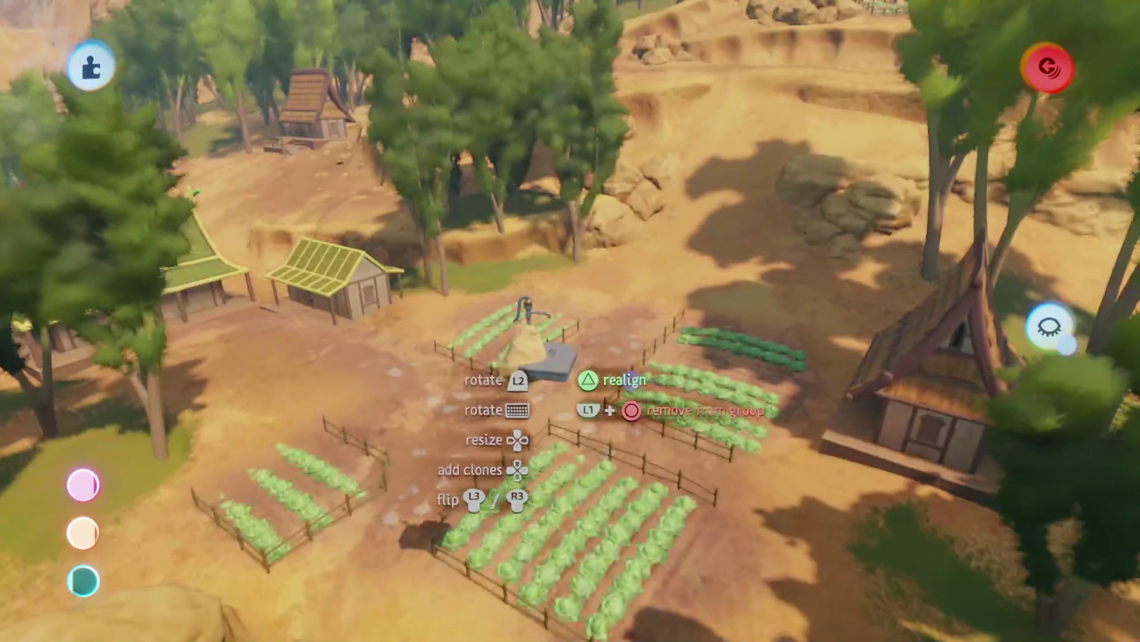
- Orbit around the carried water pump and set it at the front cabbage bed's fenced corner
mouse_move(629, 378)
mouse_down()
mouse_move(624, 338)
mouse_move(657, 450)
mouse_up()
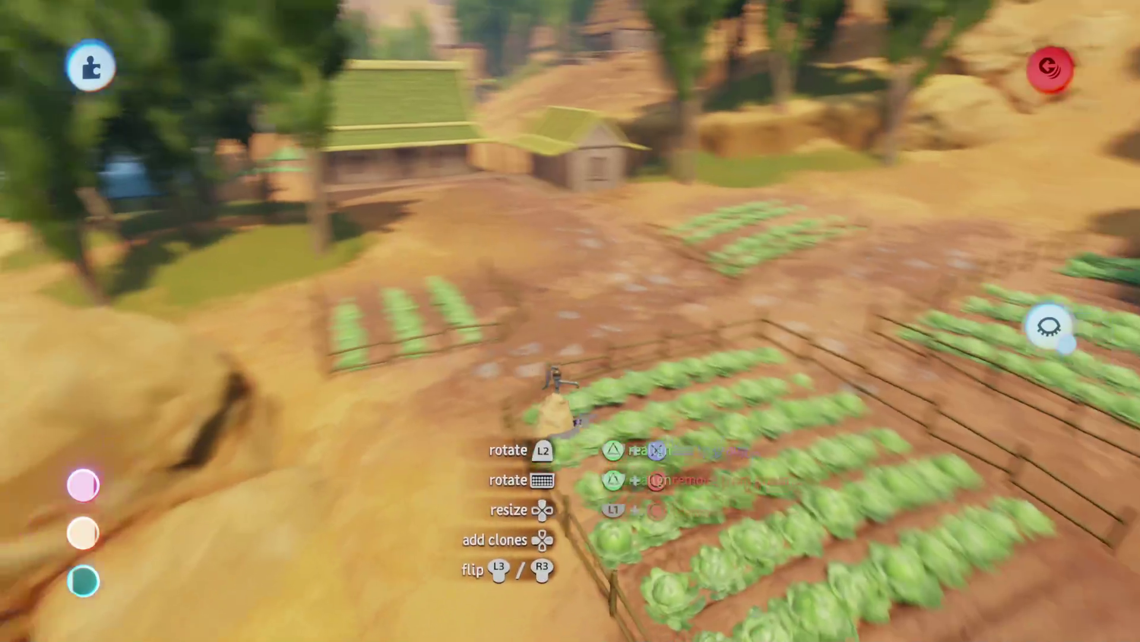
mouse_move(553, 369)
mouse_down()
mouse_move(522, 357)
mouse_move(538, 344)
mouse_up()
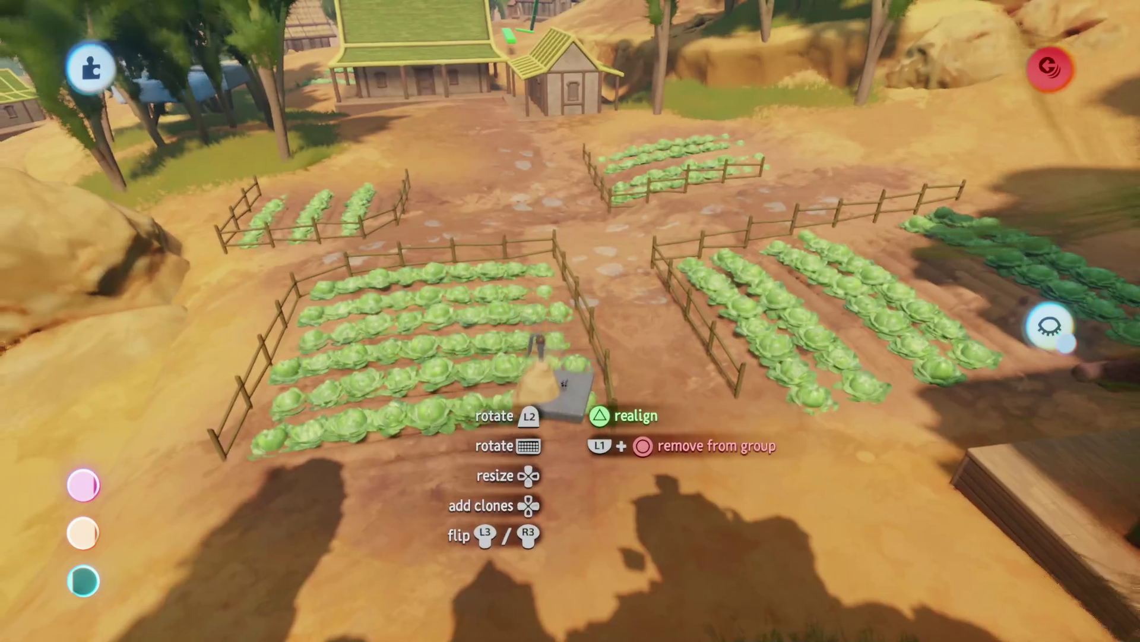
mouse_move(563, 383)
mouse_down()
mouse_move(550, 410)
mouse_move(570, 416)
mouse_move(523, 261)
mouse_move(553, 285)
mouse_up()
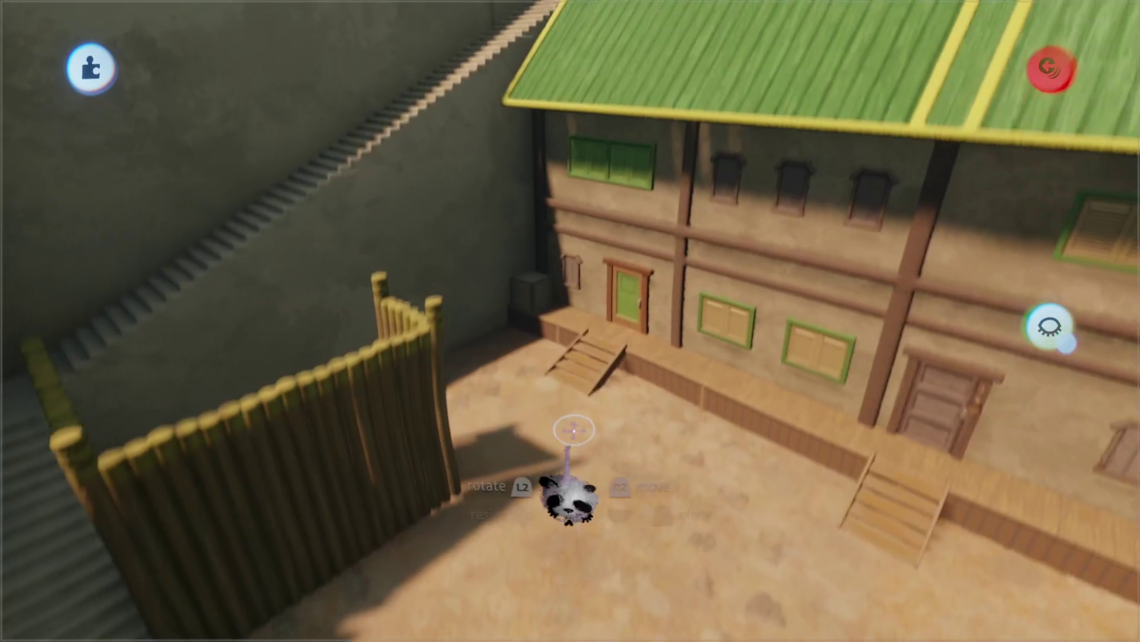
- Fly over the canyon and scatter small sandy pebbles, shrunk to 44%, between the cabbage rows
mouse_move(563, 400)
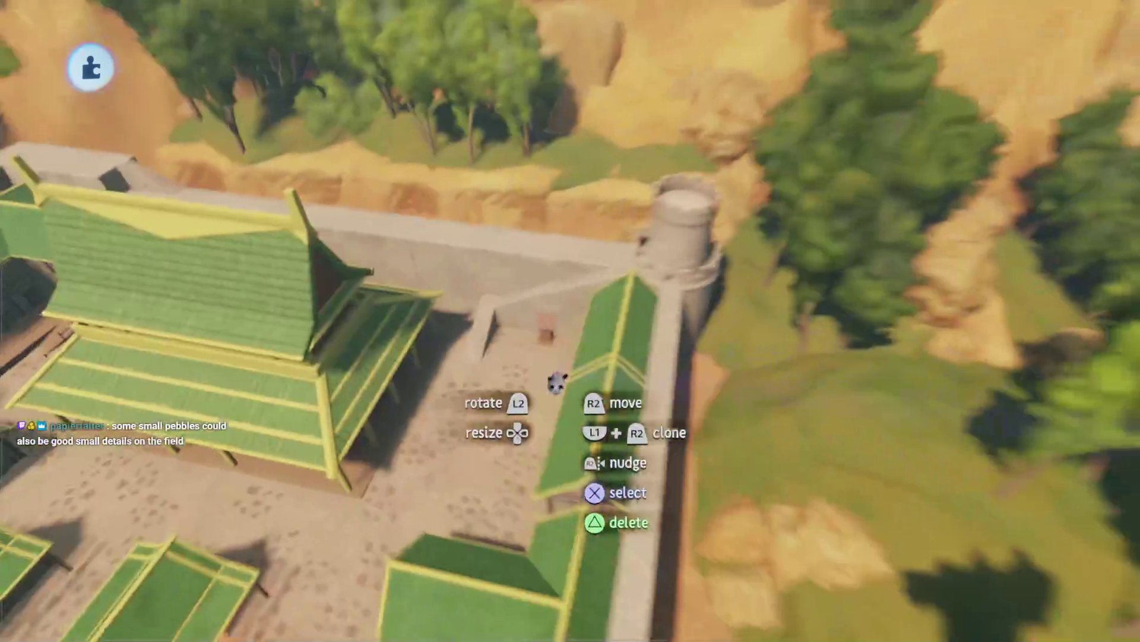
scroll(558, 383, up, 5)
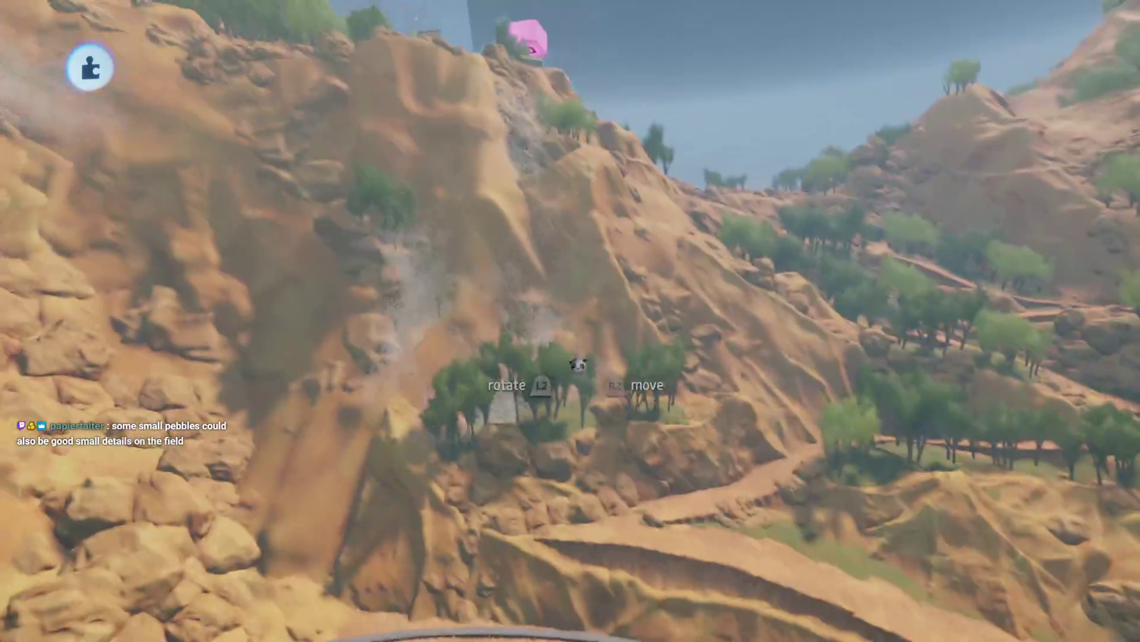
drag(578, 365, 576, 302)
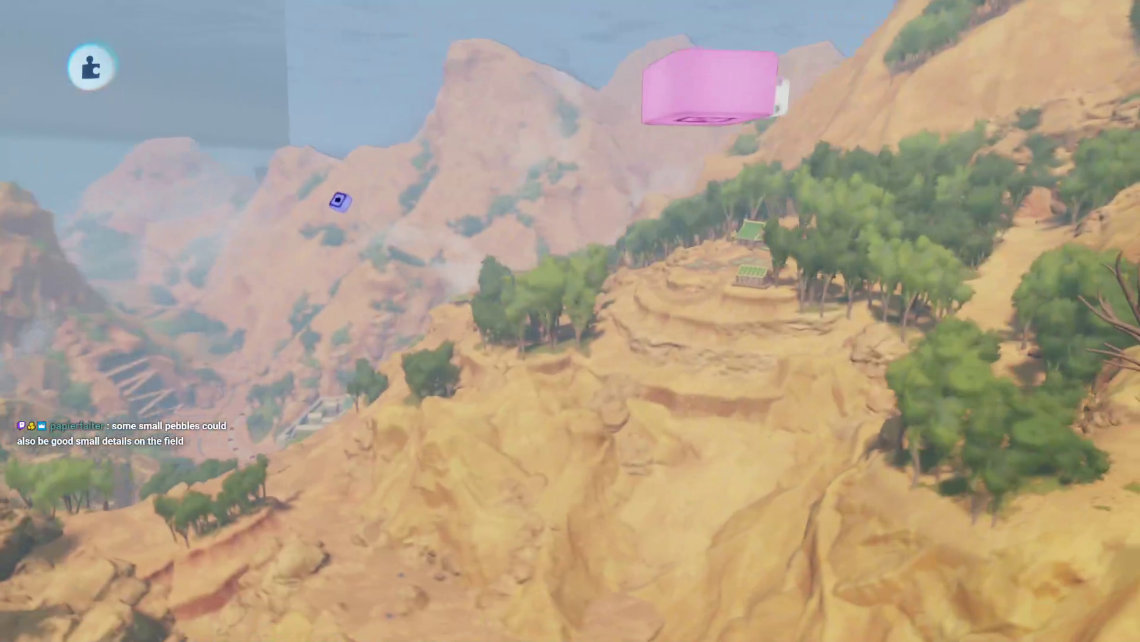
key(w)
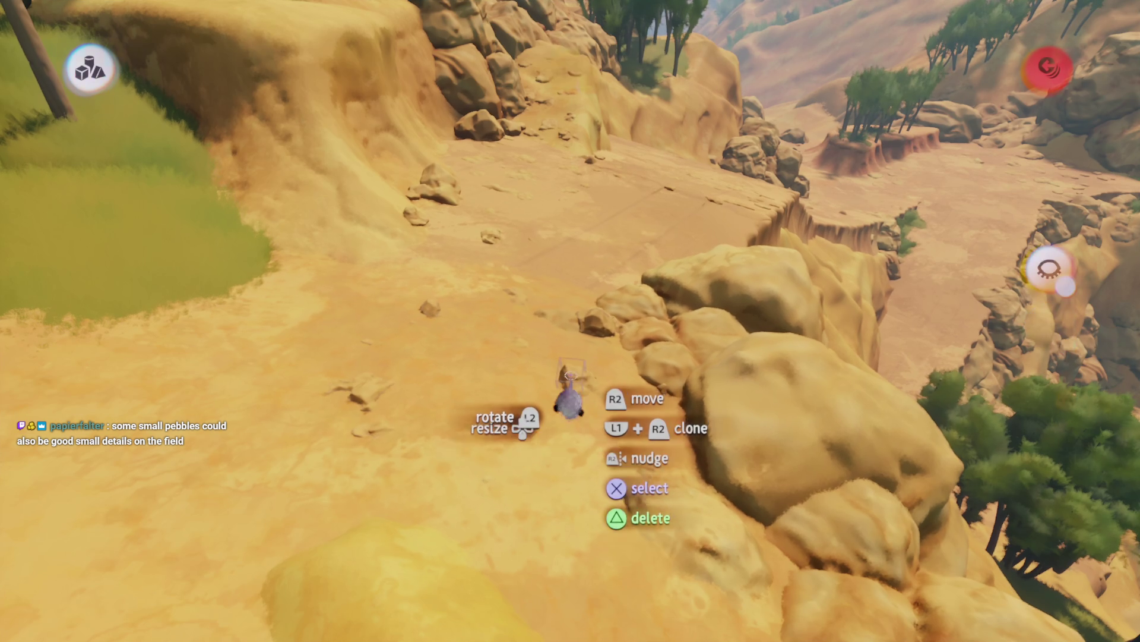
key(Escape)
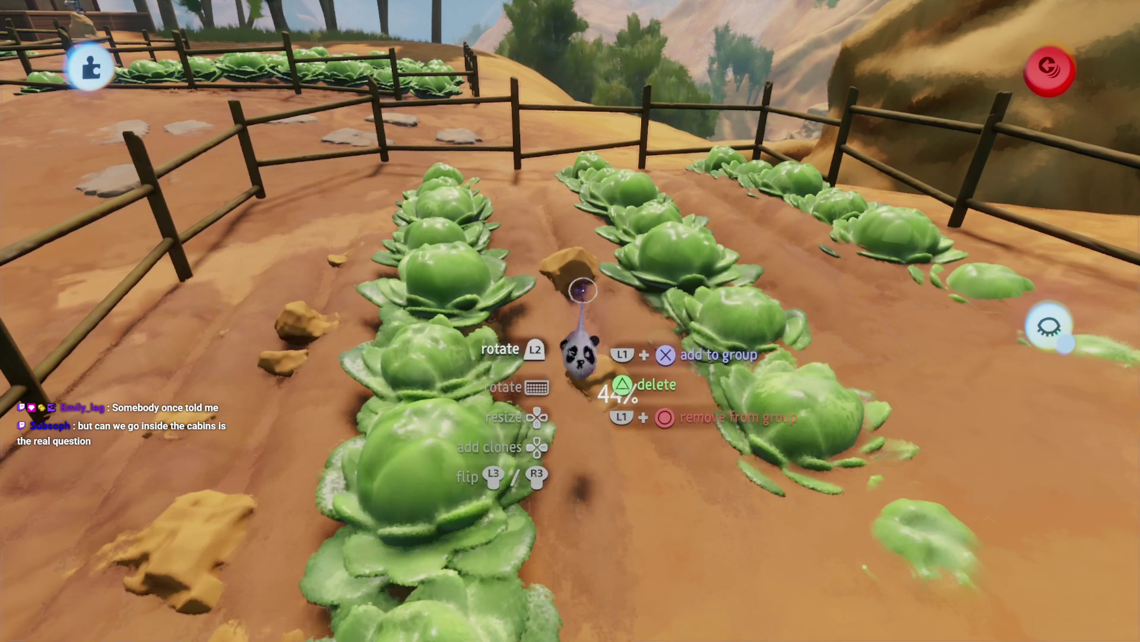
- Raise the pebbles' tint amount and colour them a darker reddish brown
click(597, 386)
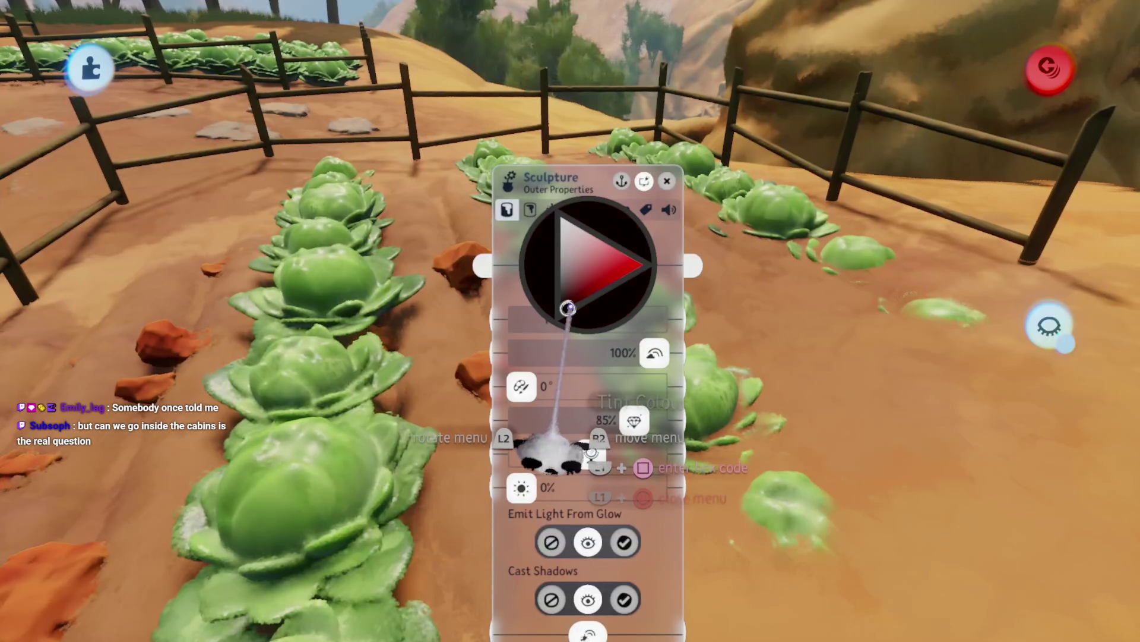
mouse_move(585, 392)
mouse_down()
mouse_move(600, 365)
mouse_move(594, 407)
mouse_up()
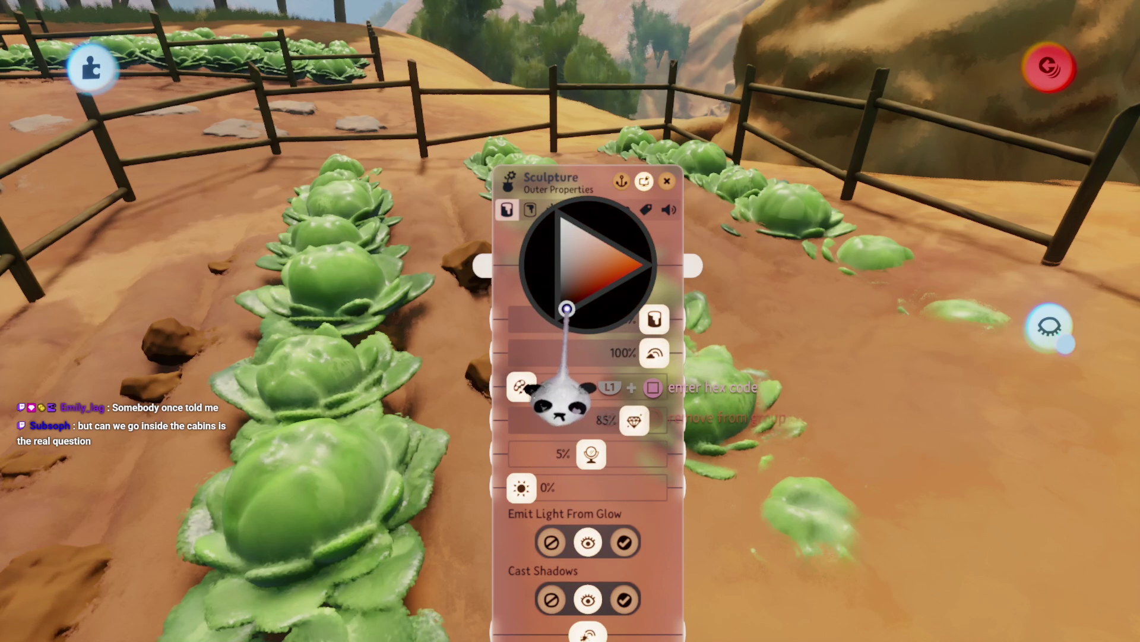
mouse_move(558, 395)
mouse_down()
mouse_move(546, 406)
mouse_move(591, 438)
mouse_up()
key(Escape)
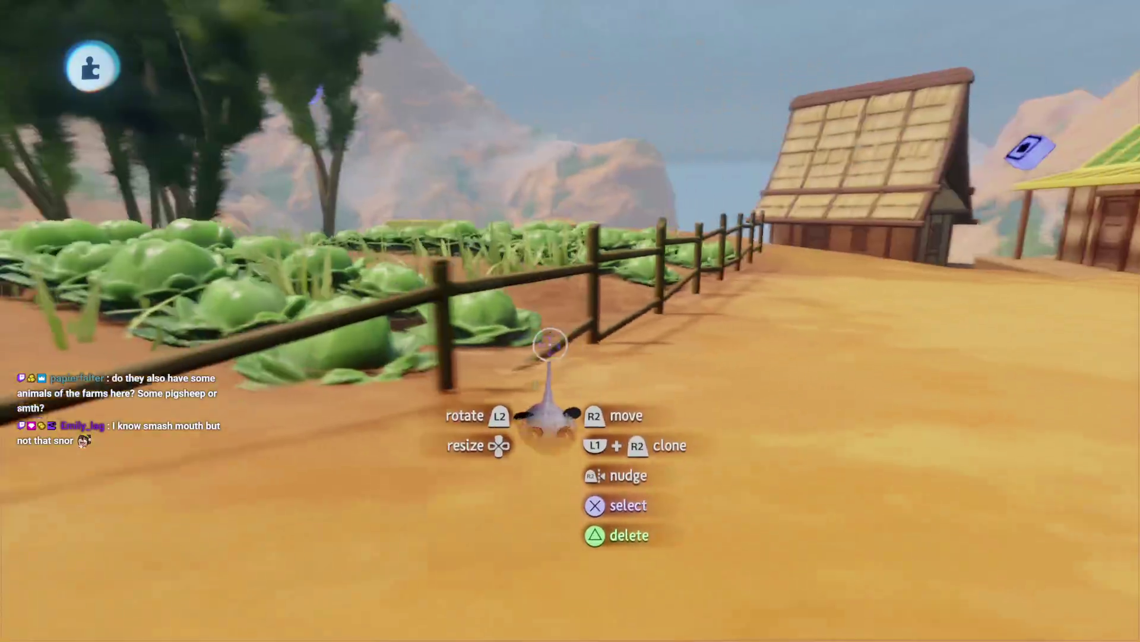
- Select the loose fence section beside the cabbages, deselecting the extra pieces
click(537, 309)
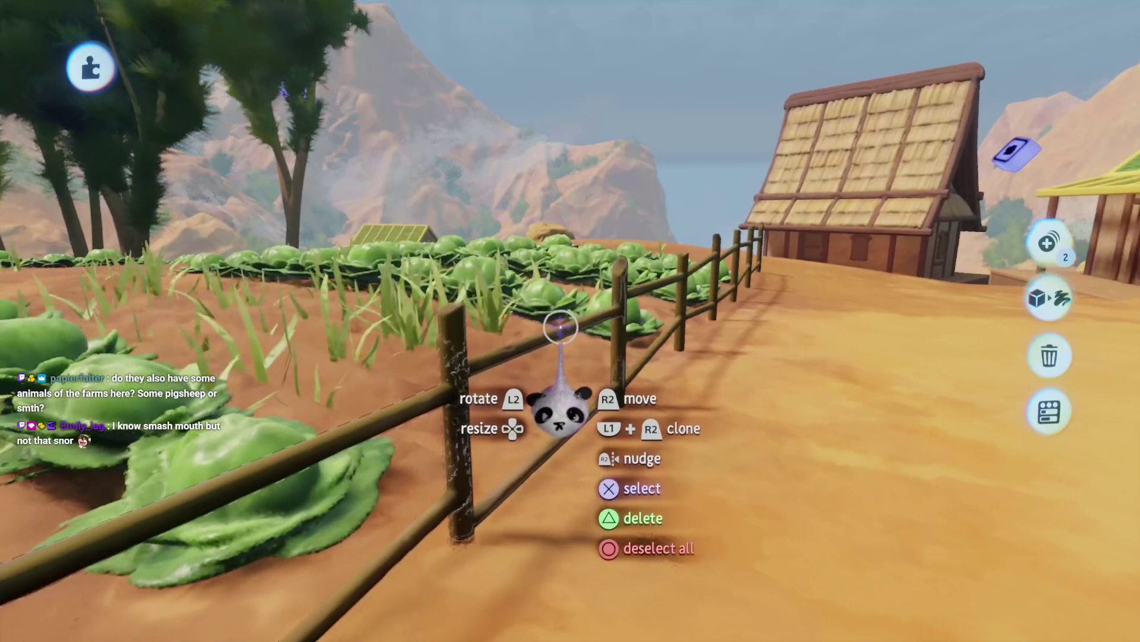
click(568, 270)
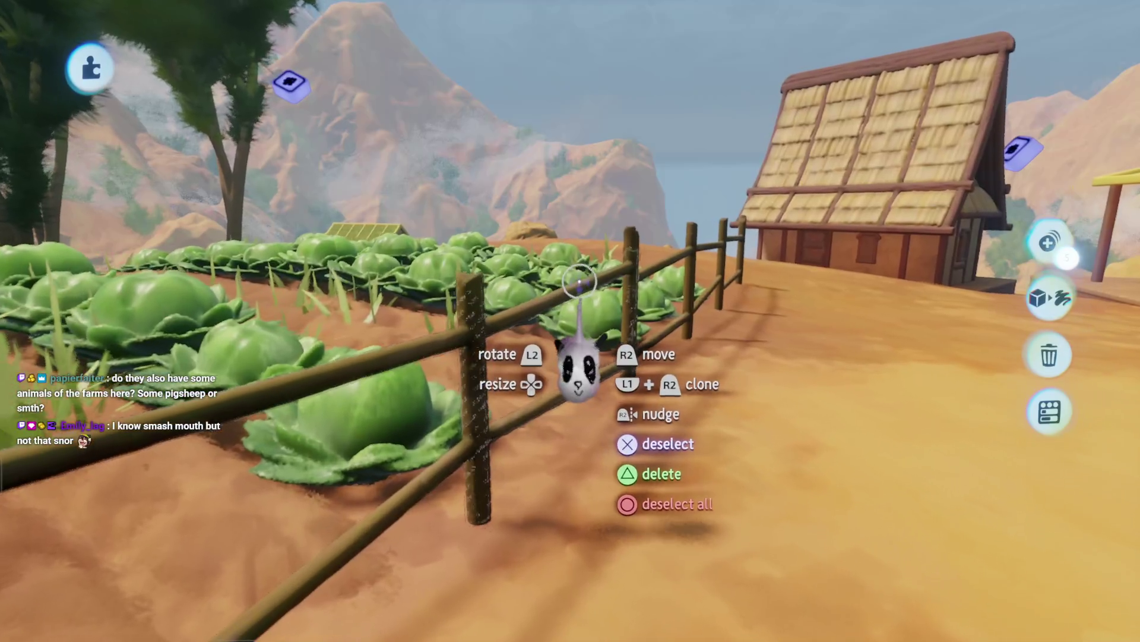
key(Tab)
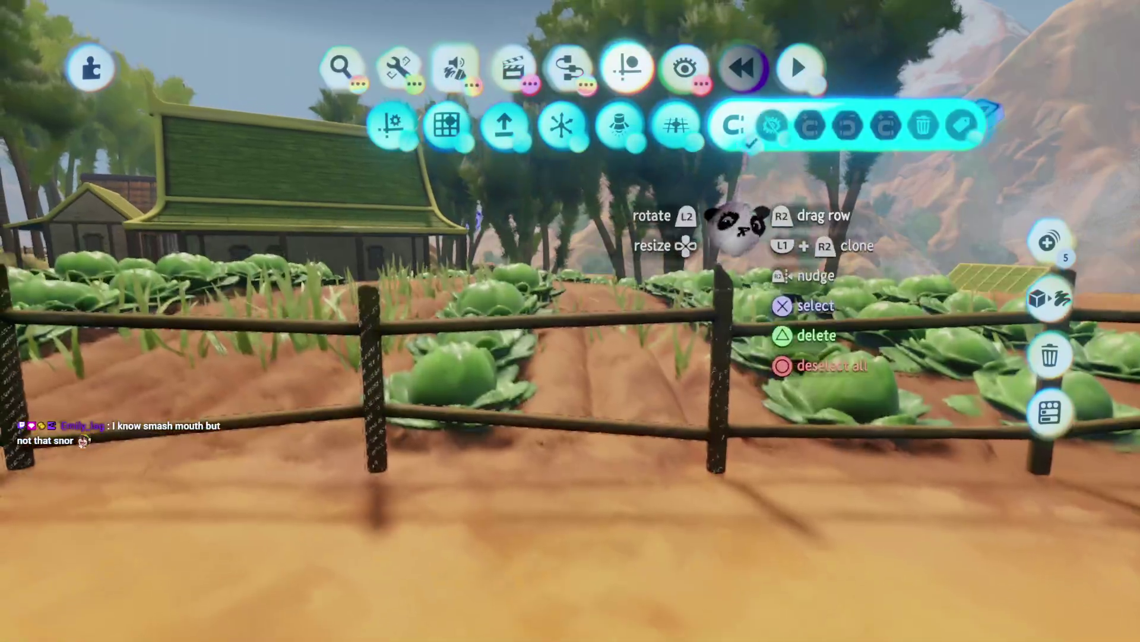
key(Escape)
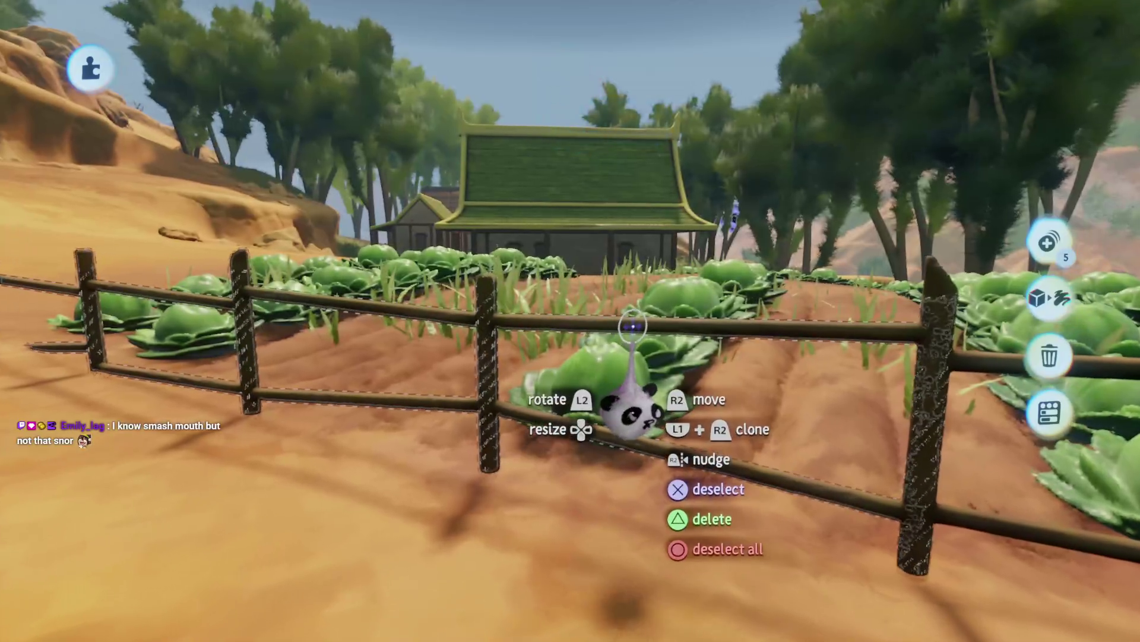
click(634, 326)
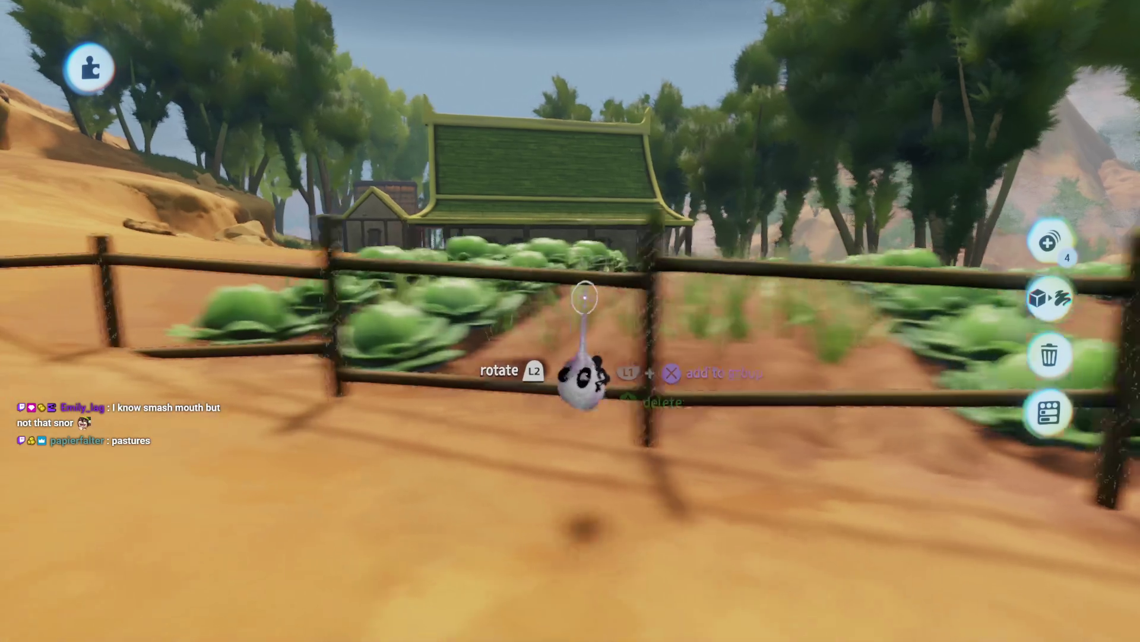
click(728, 327)
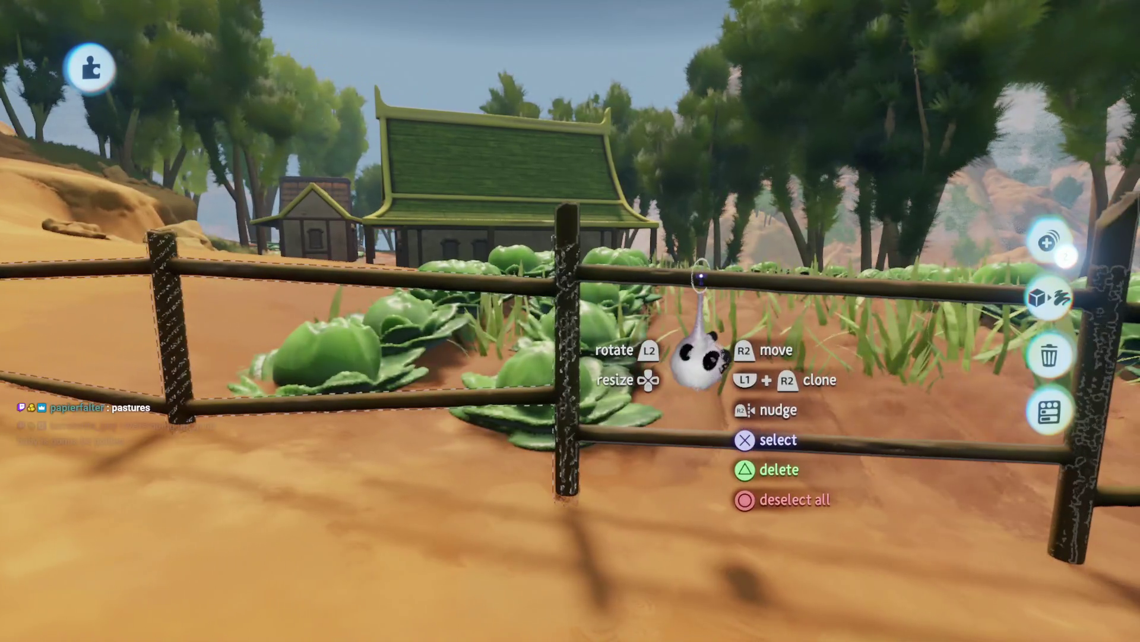
click(647, 277)
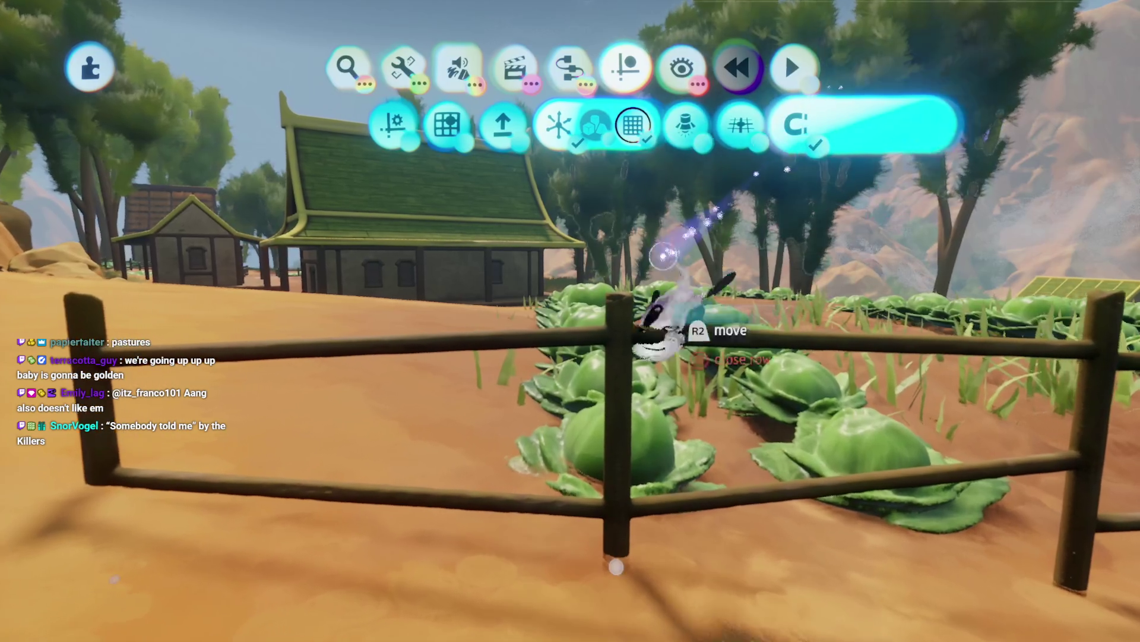
- Rotate and lift the fence section, turning it around and setting it down
drag(669, 255, 585, 328)
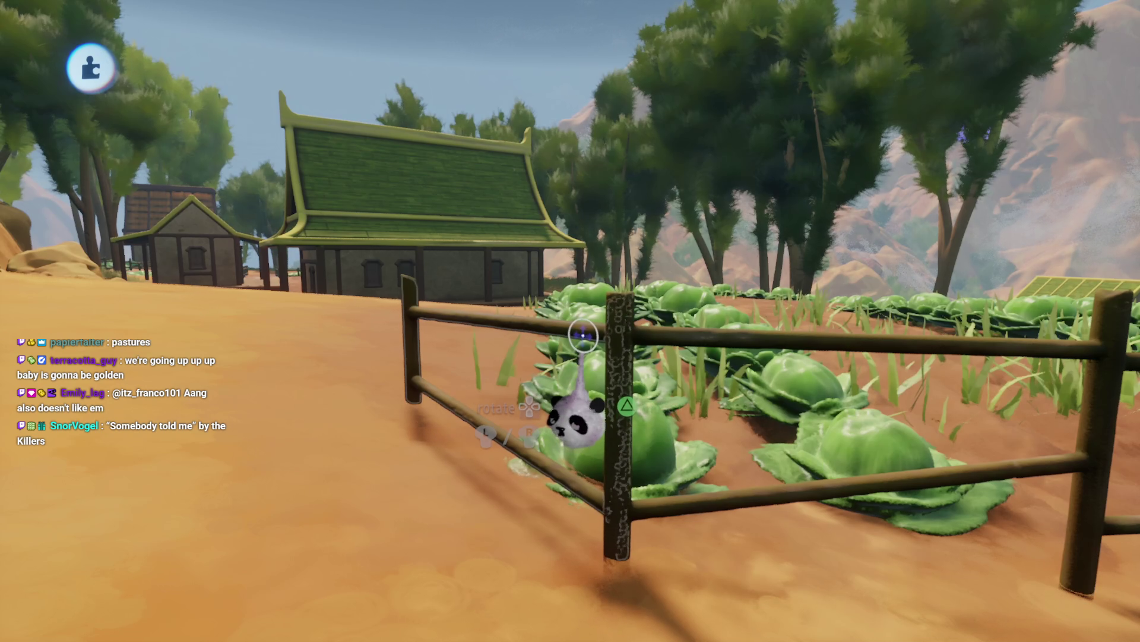
key(Tab)
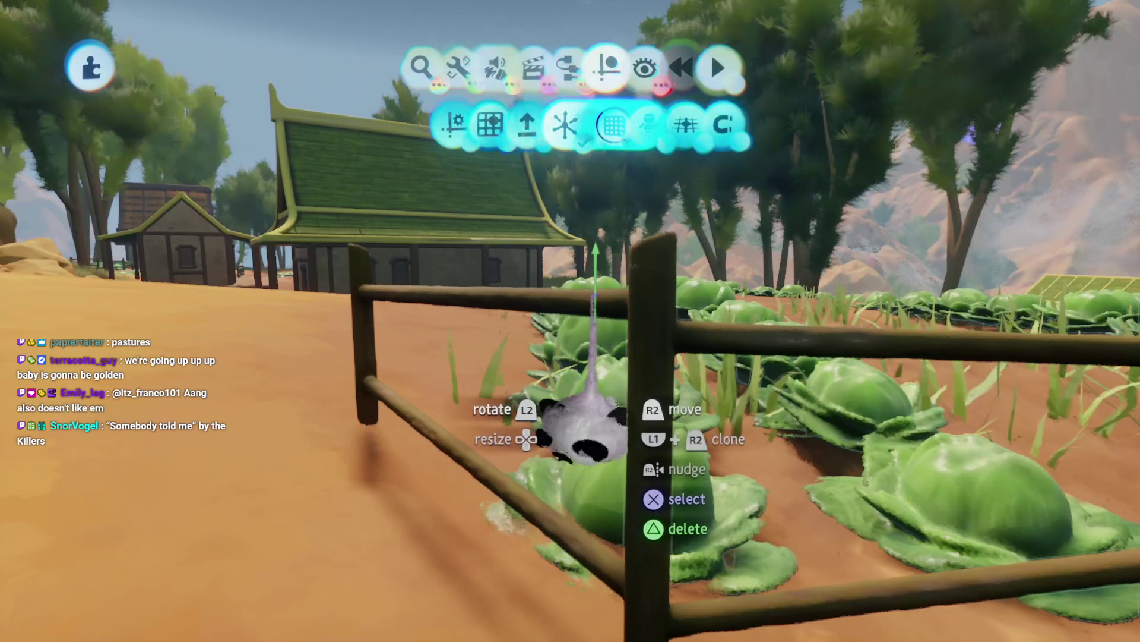
drag(585, 434, 585, 344)
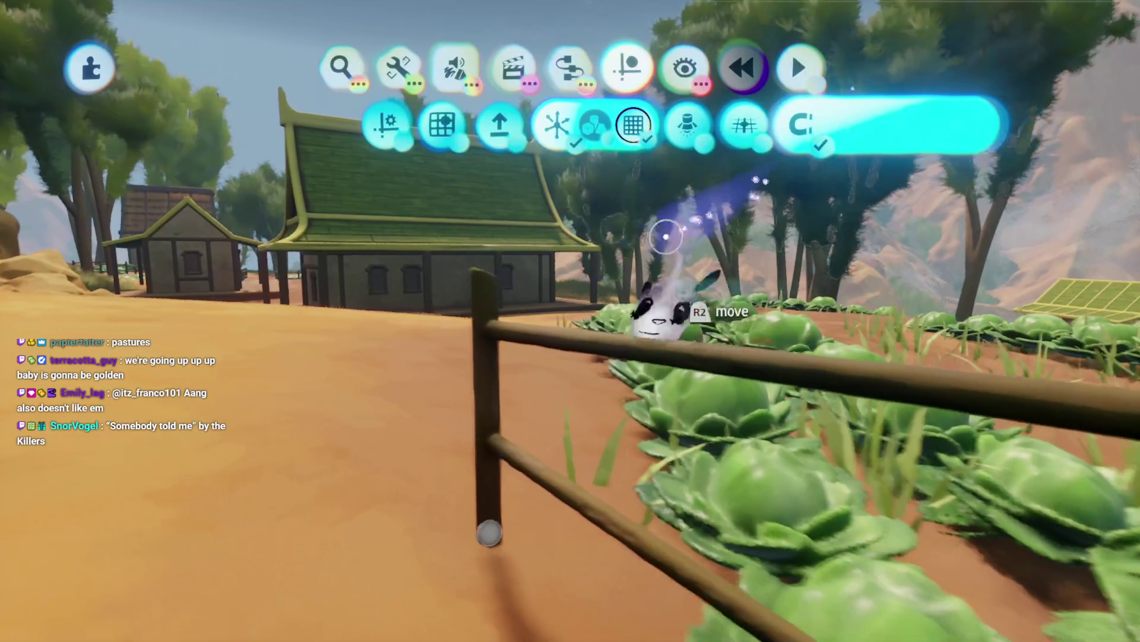
key(Escape)
mouse_move(537, 279)
mouse_down()
mouse_move(547, 573)
mouse_move(611, 611)
mouse_move(420, 598)
mouse_move(600, 452)
mouse_move(586, 356)
mouse_move(471, 377)
mouse_up()
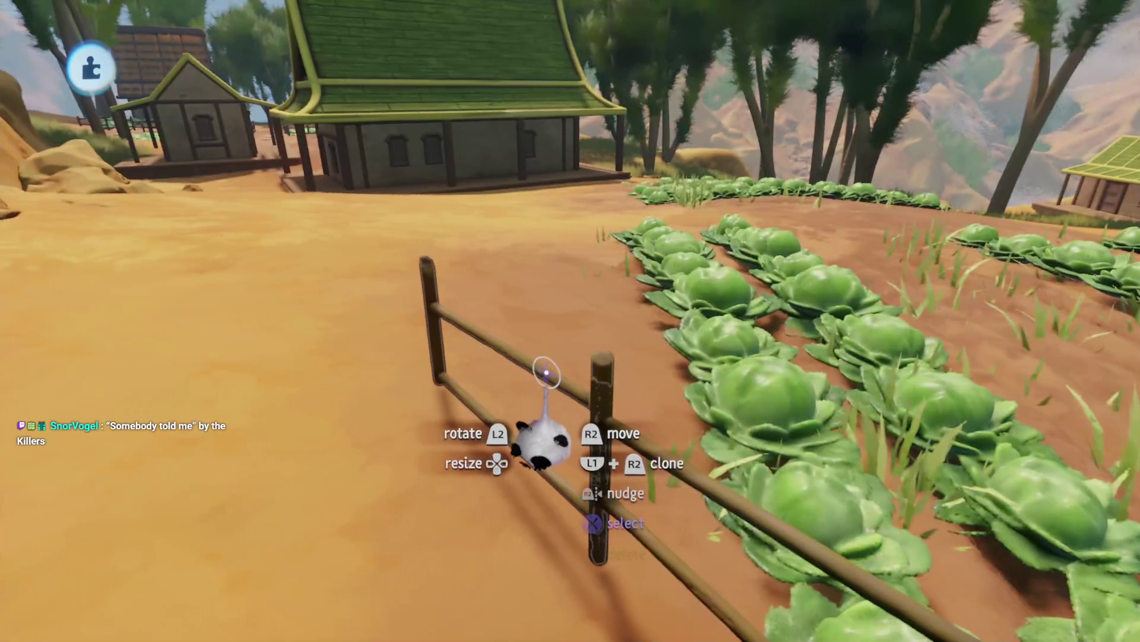
drag(541, 424, 580, 466)
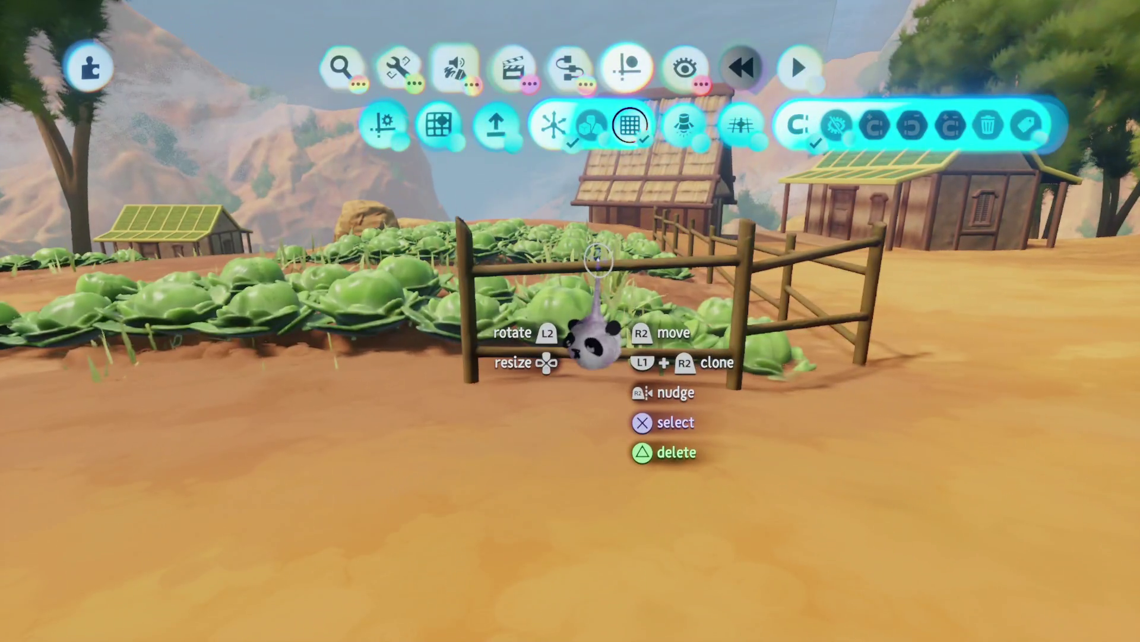
- Re-orient the fence, undoing the tilts so it stands upright along the front edge
mouse_move(586, 331)
mouse_down()
mouse_move(471, 165)
mouse_move(585, 416)
mouse_move(573, 224)
mouse_up()
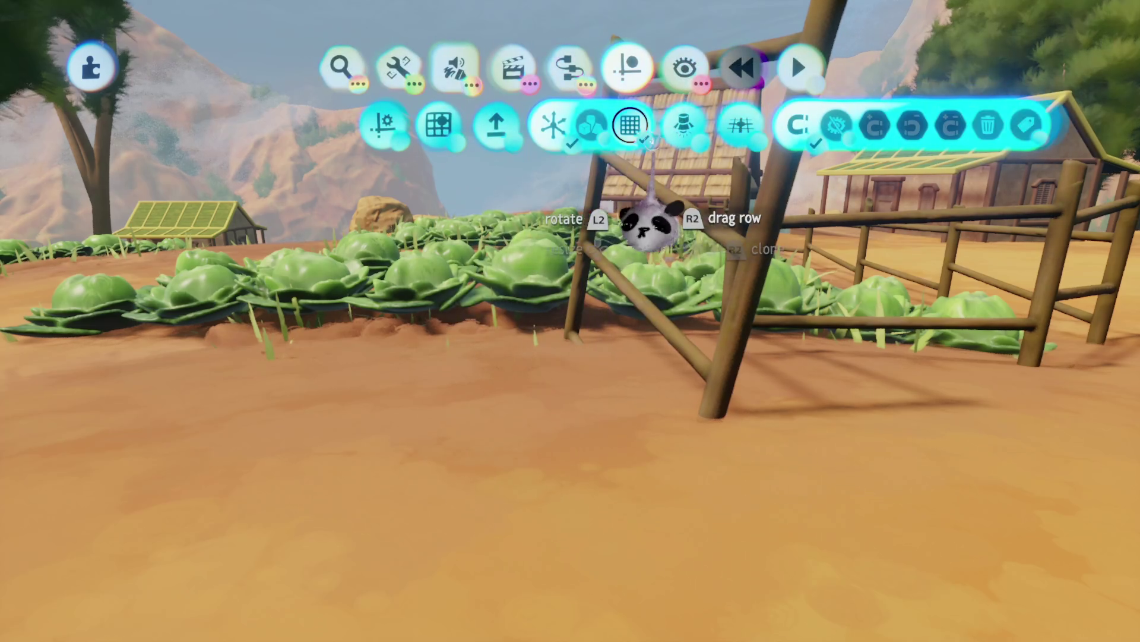
key(ctrl+z)
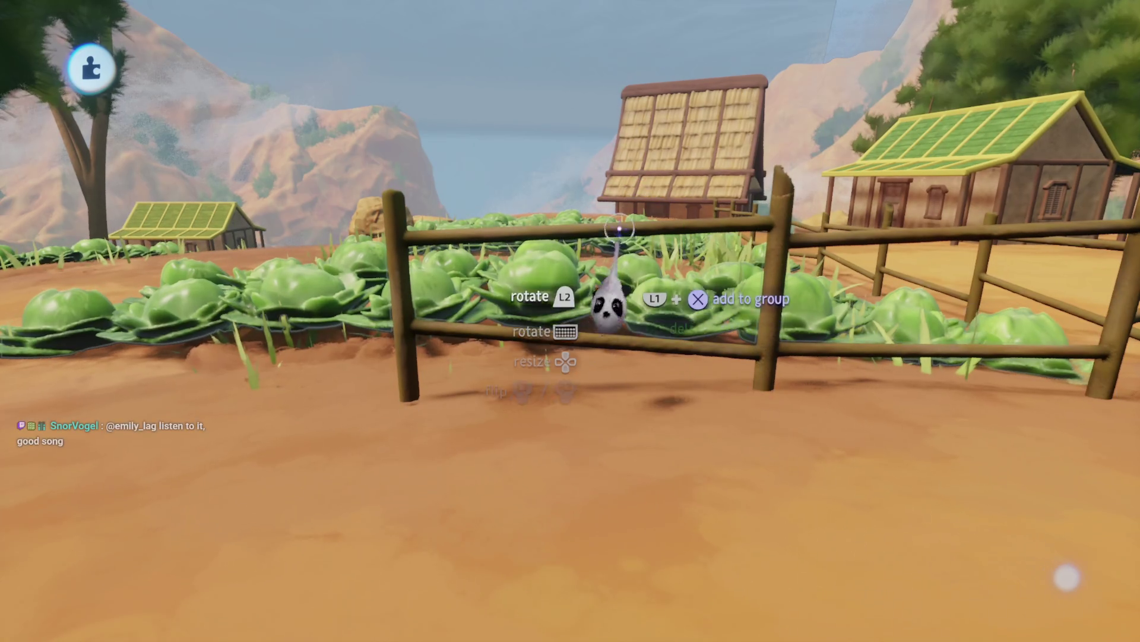
mouse_move(619, 308)
mouse_down()
mouse_move(530, 127)
mouse_move(434, 392)
mouse_up()
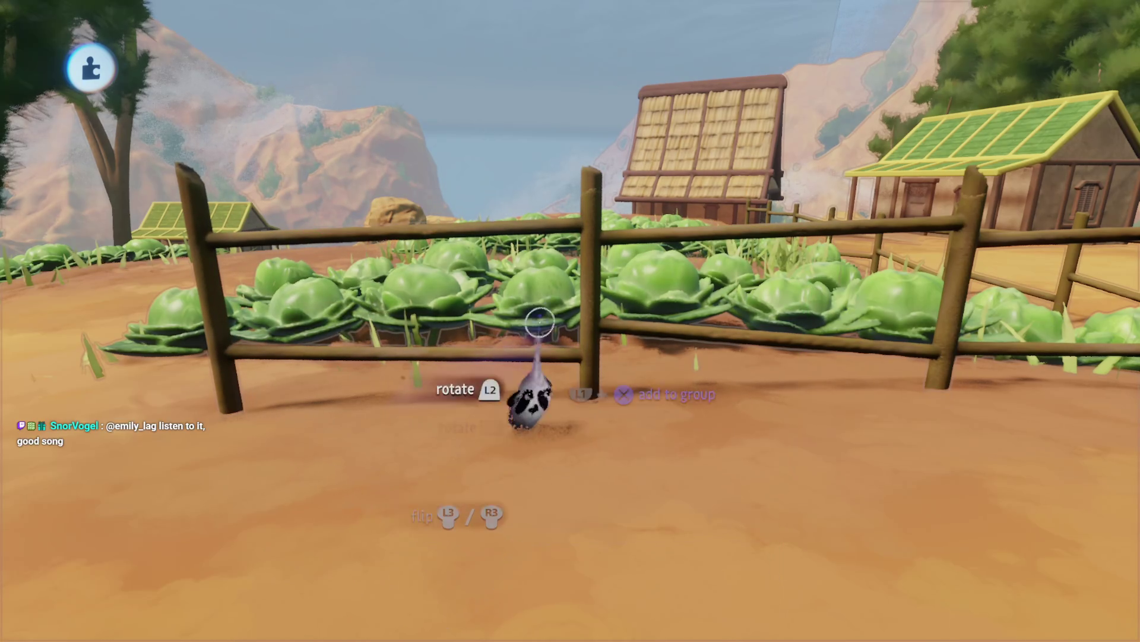
mouse_move(560, 226)
mouse_down()
mouse_move(483, 114)
mouse_move(527, 349)
mouse_up()
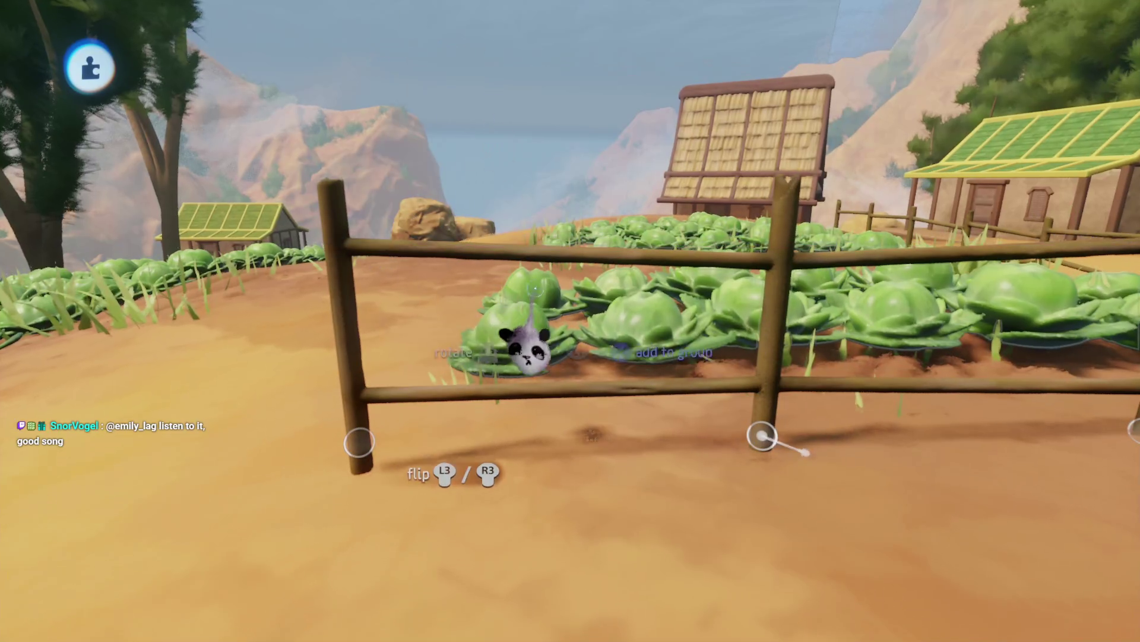
key(ctrl+z)
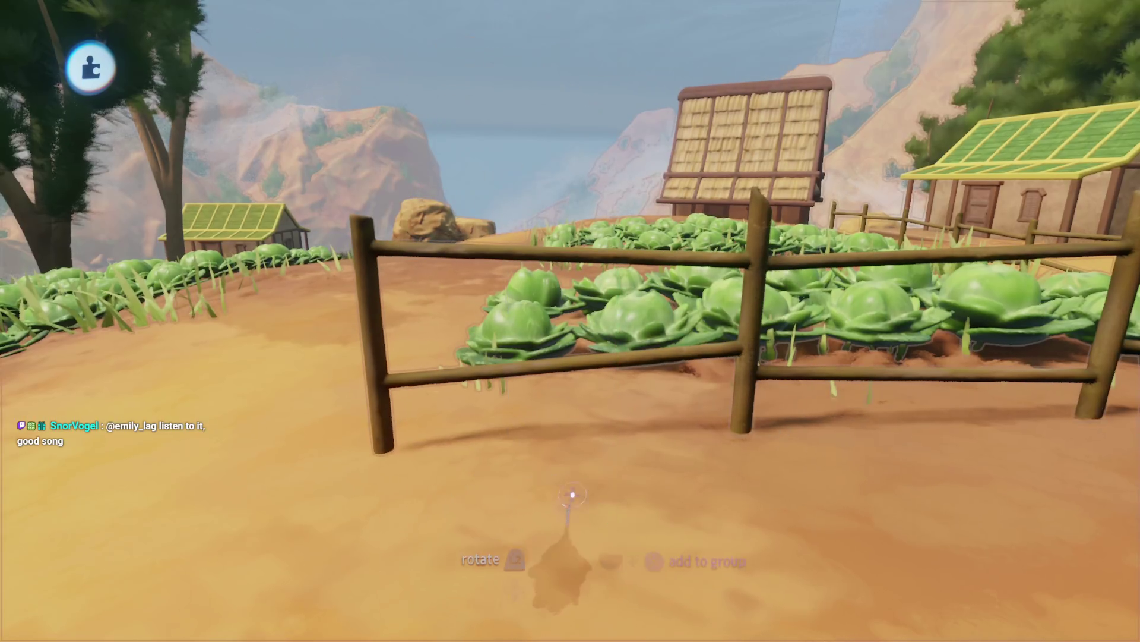
- Select two front fence pieces and realign them square with the cabbage patch
scroll(618, 420, down, 10)
scroll(627, 397, up, 10)
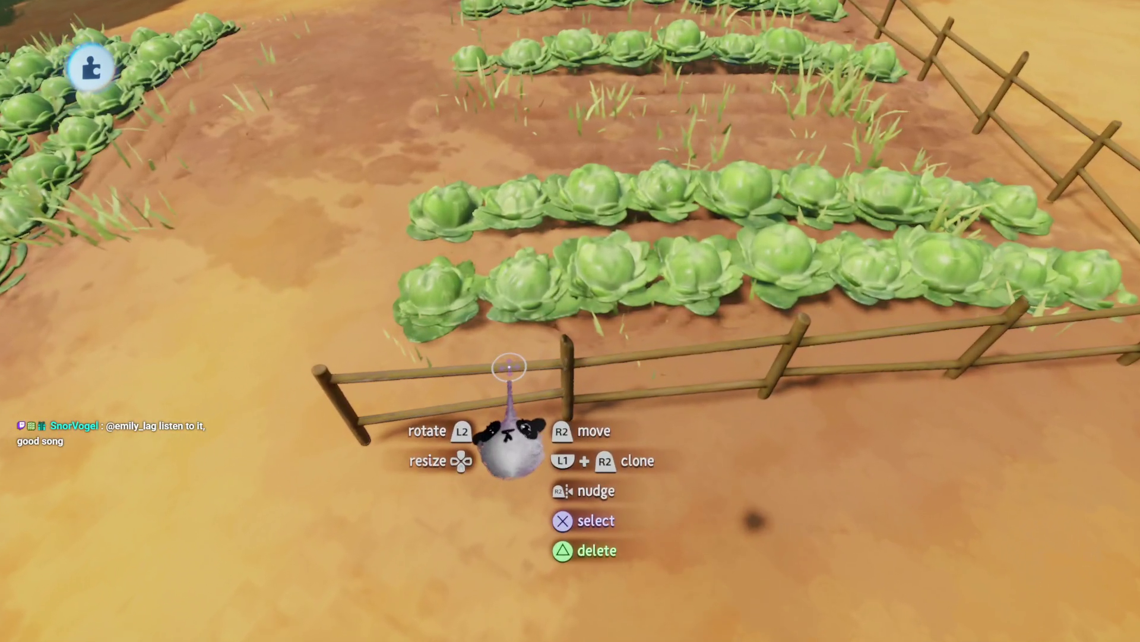
scroll(509, 367, up, 3)
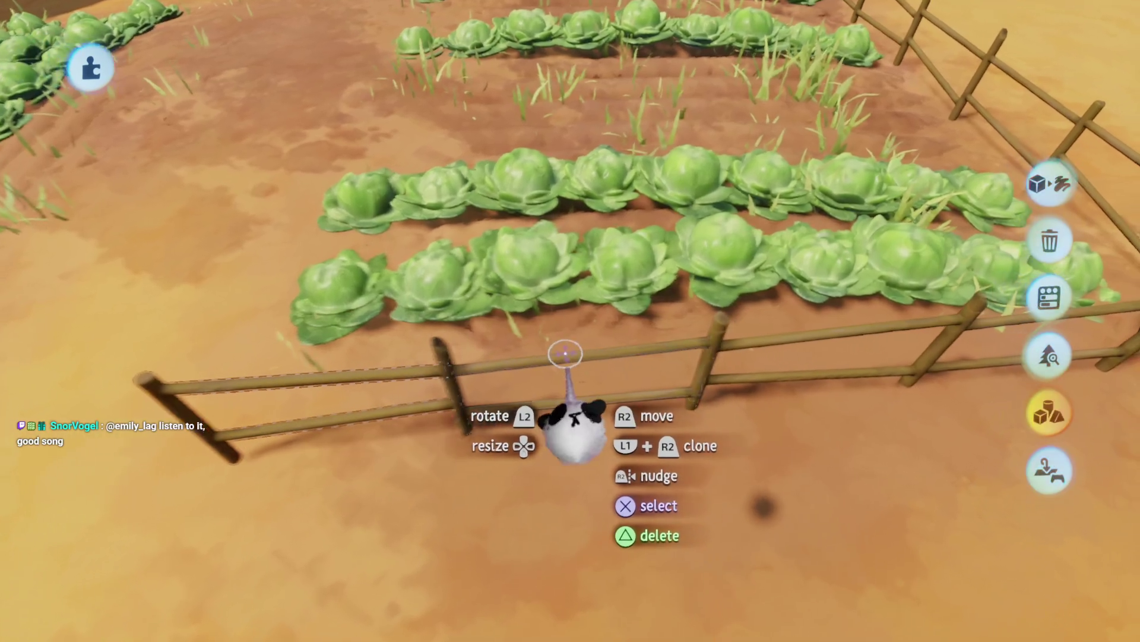
click(577, 350)
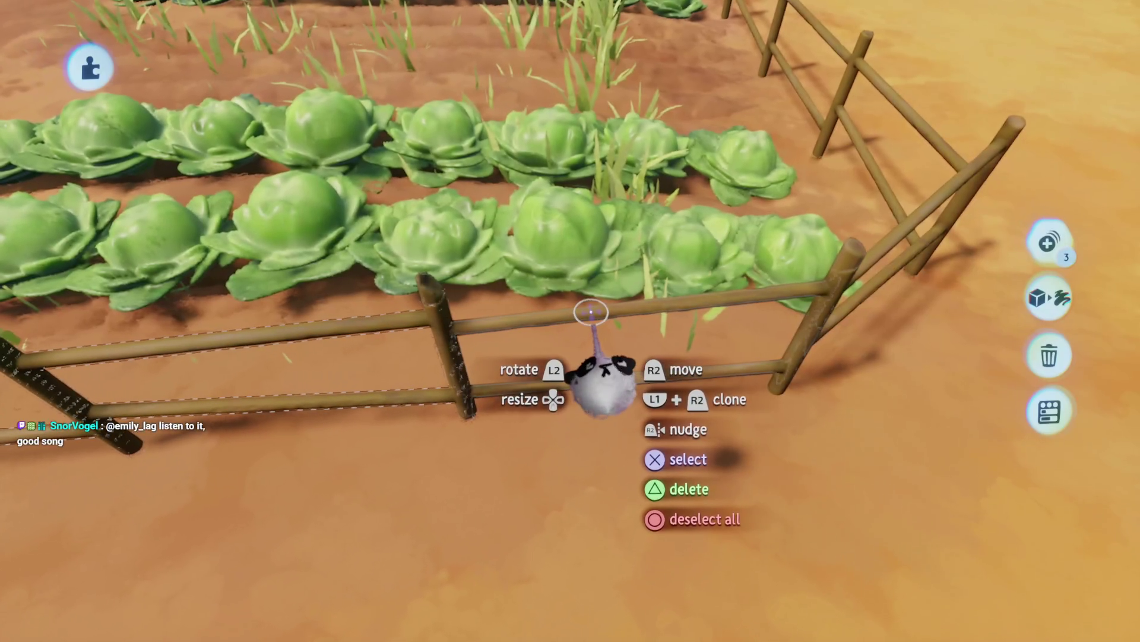
click(597, 322)
key(Tab)
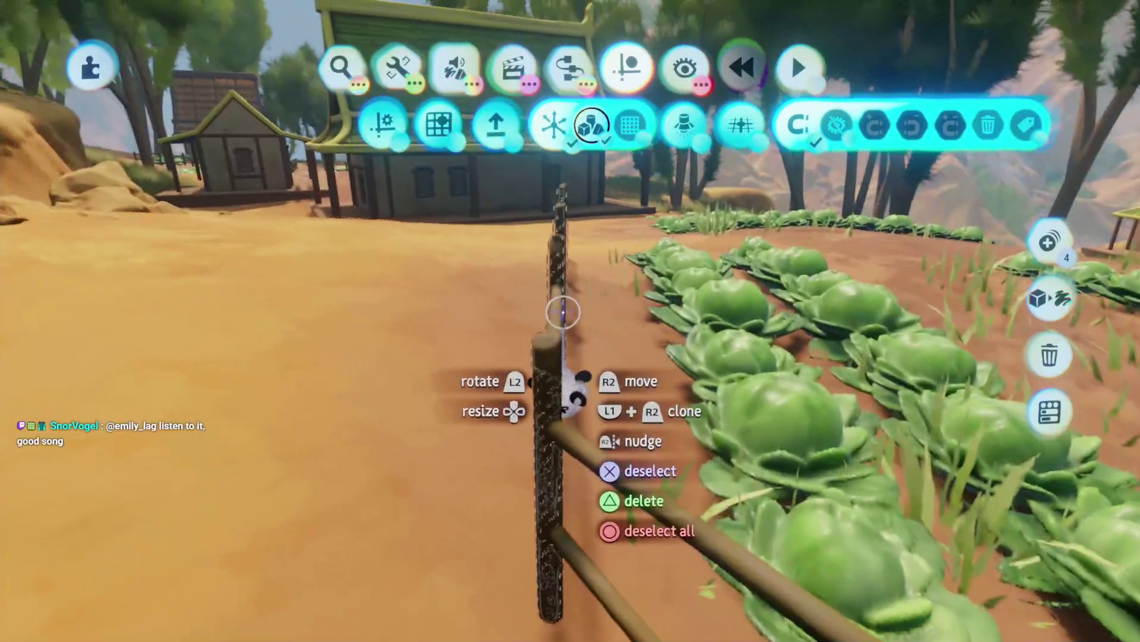
drag(563, 319, 567, 355)
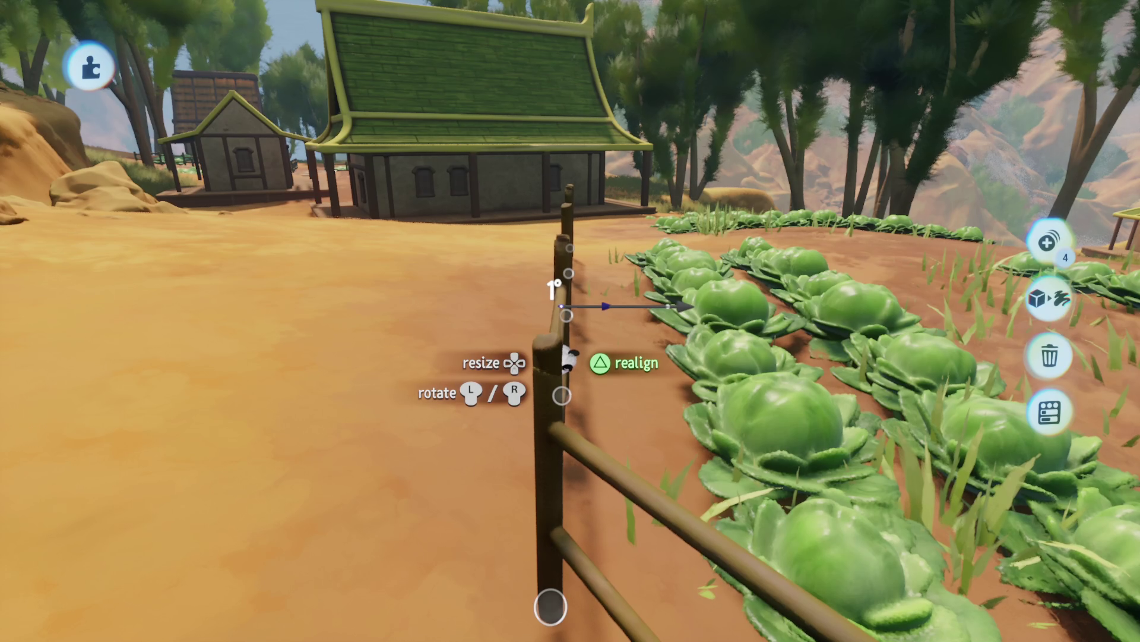
drag(575, 308, 644, 319)
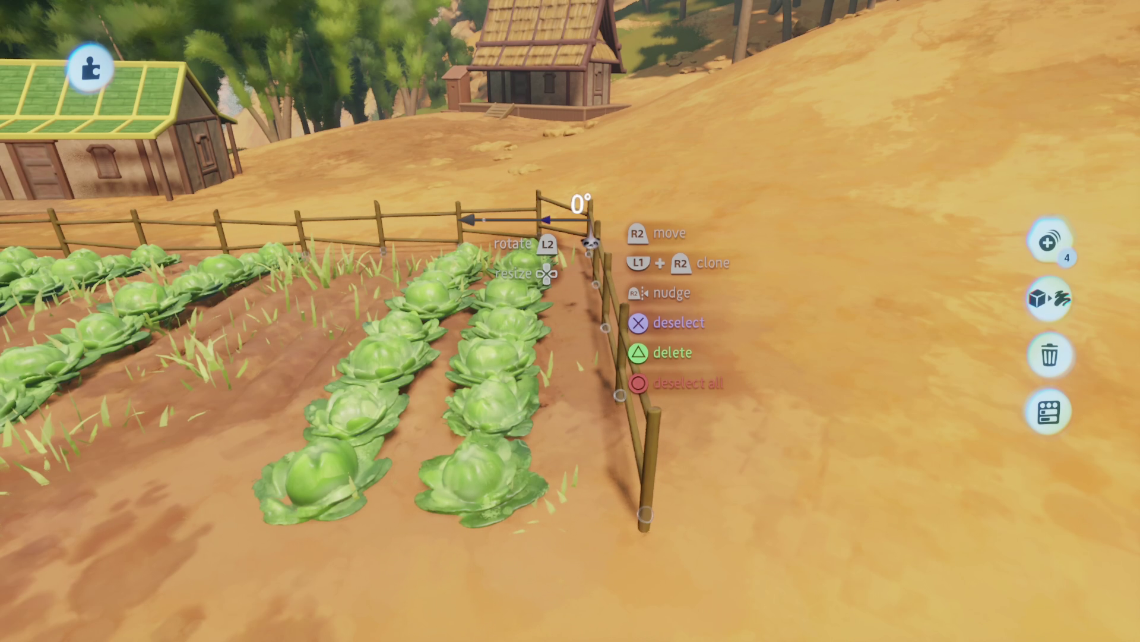
drag(588, 237, 612, 380)
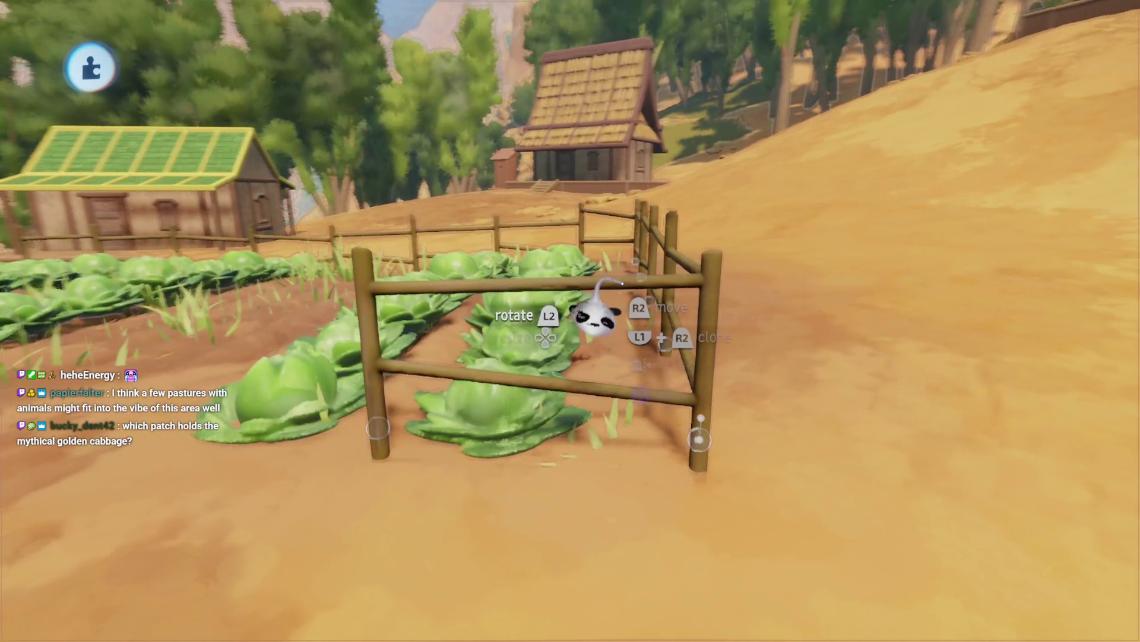
mouse_move(618, 326)
mouse_down()
mouse_move(535, 241)
mouse_move(543, 331)
mouse_move(649, 356)
mouse_move(565, 420)
mouse_up()
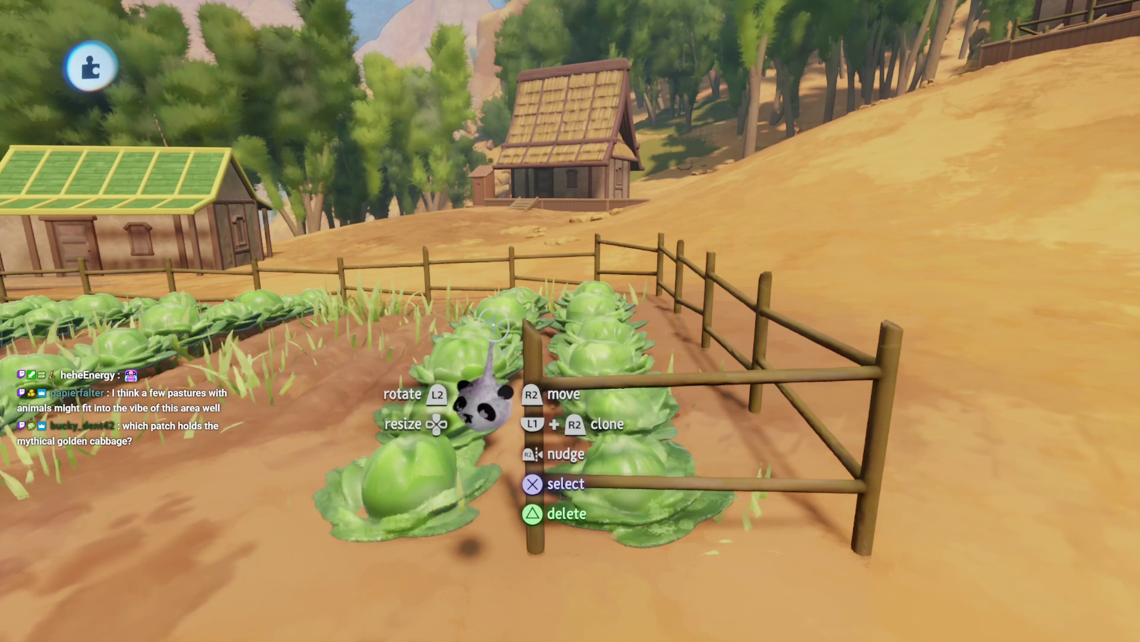
- Turn the foreground fence section 180° from the other side of the patch
mouse_move(505, 343)
mouse_down()
mouse_move(546, 422)
mouse_move(609, 472)
mouse_move(555, 240)
mouse_move(656, 196)
mouse_move(756, 172)
mouse_move(571, 260)
mouse_move(580, 344)
mouse_move(535, 255)
mouse_move(546, 368)
mouse_up()
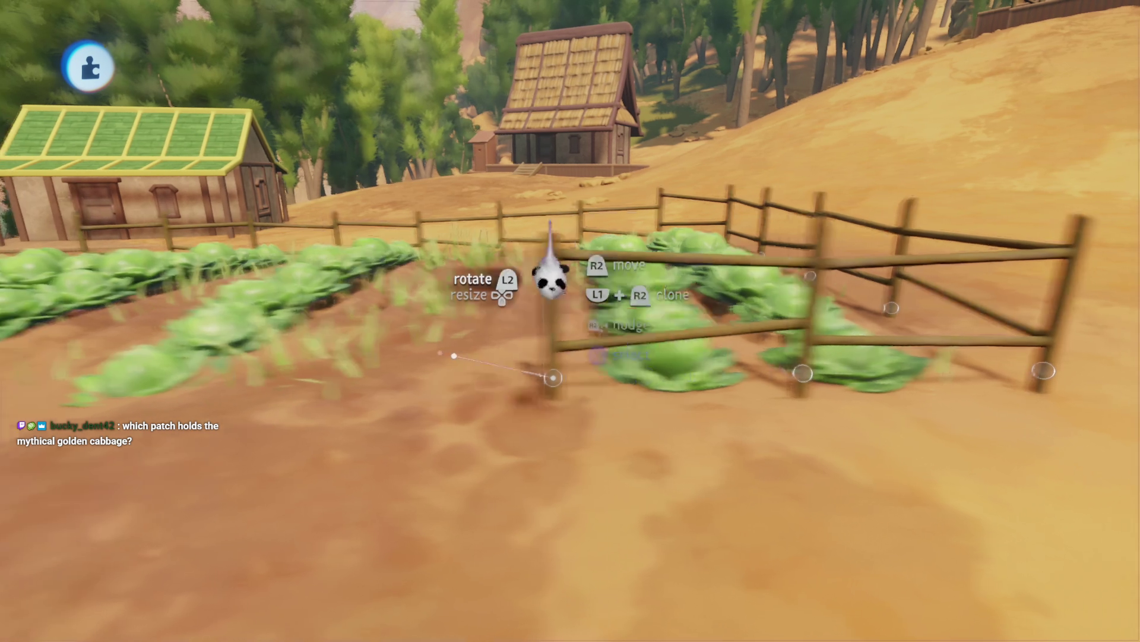
mouse_move(547, 275)
mouse_down()
mouse_move(552, 225)
mouse_move(522, 493)
mouse_move(547, 433)
mouse_move(563, 306)
mouse_move(536, 178)
mouse_up()
mouse_move(553, 261)
mouse_down()
mouse_move(540, 298)
mouse_move(527, 217)
mouse_move(564, 345)
mouse_move(518, 196)
mouse_up()
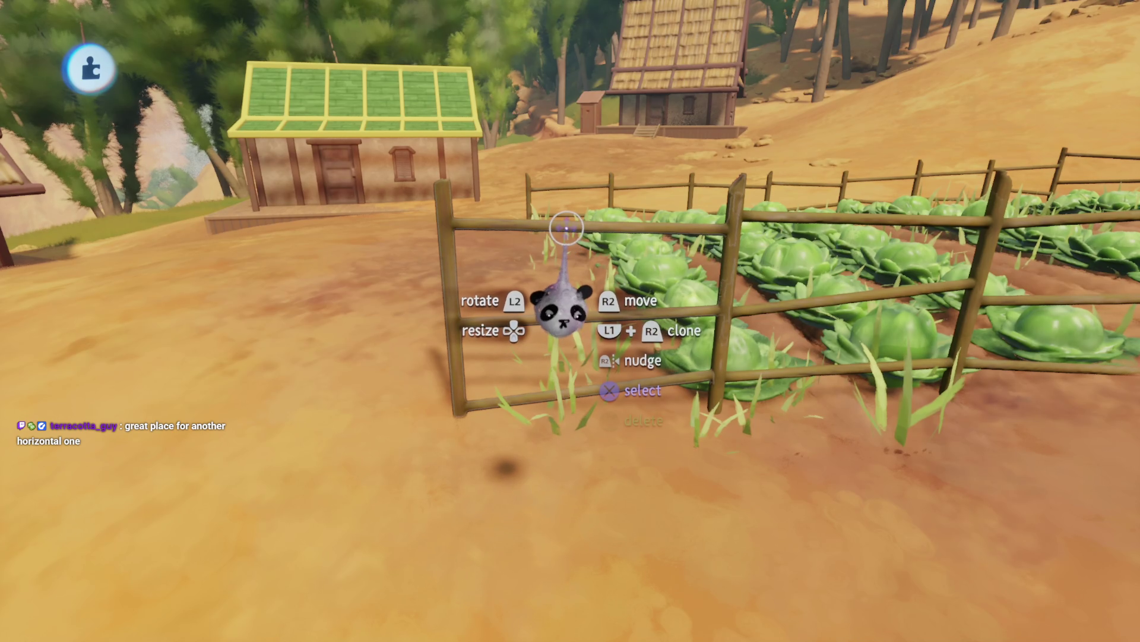
drag(547, 226, 550, 229)
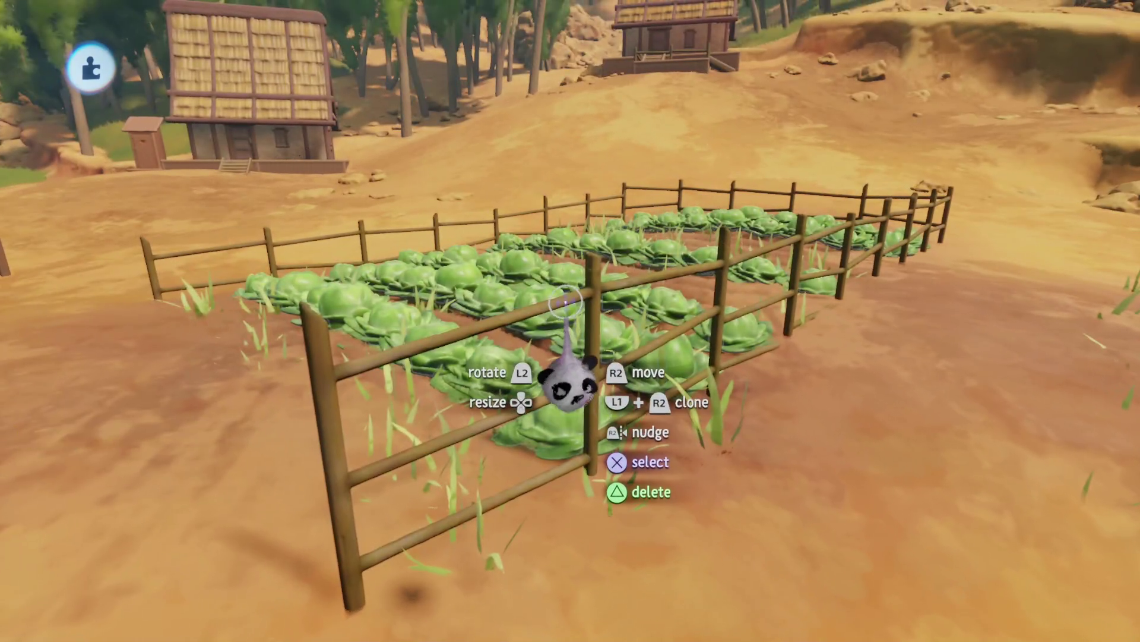
- Select four fence pieces along the bed's front
click(566, 304)
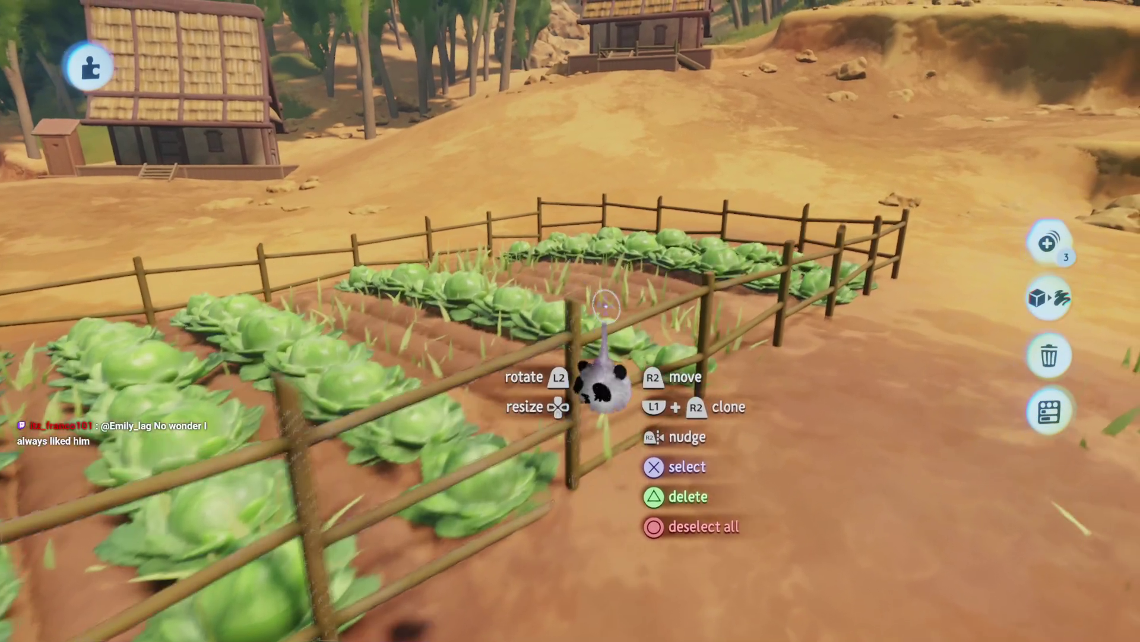
click(612, 310)
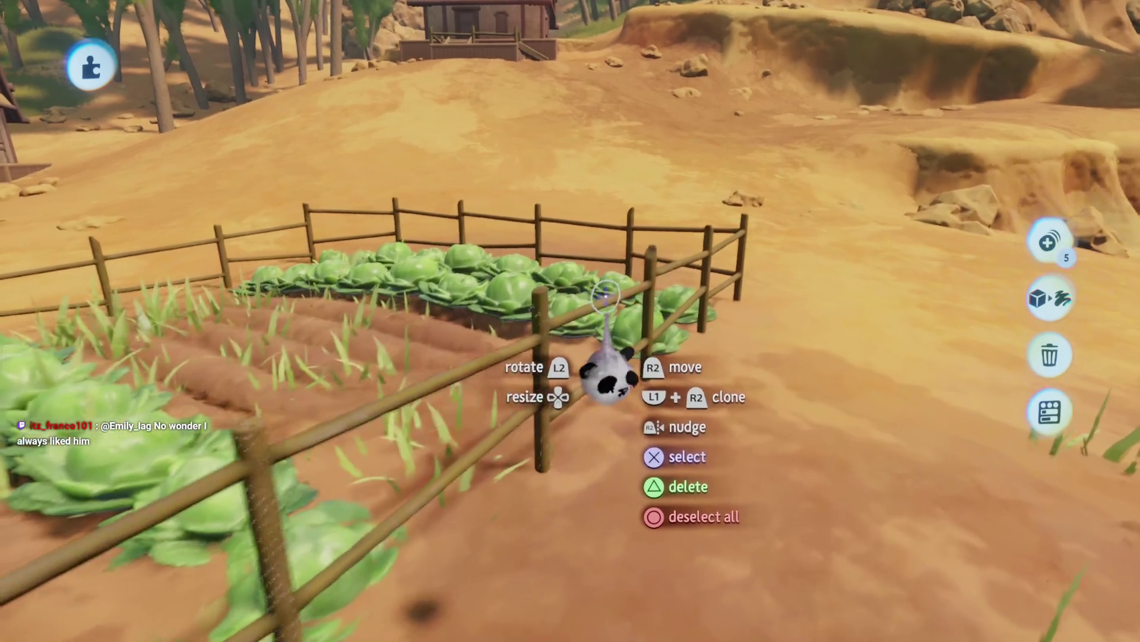
click(605, 297)
click(609, 300)
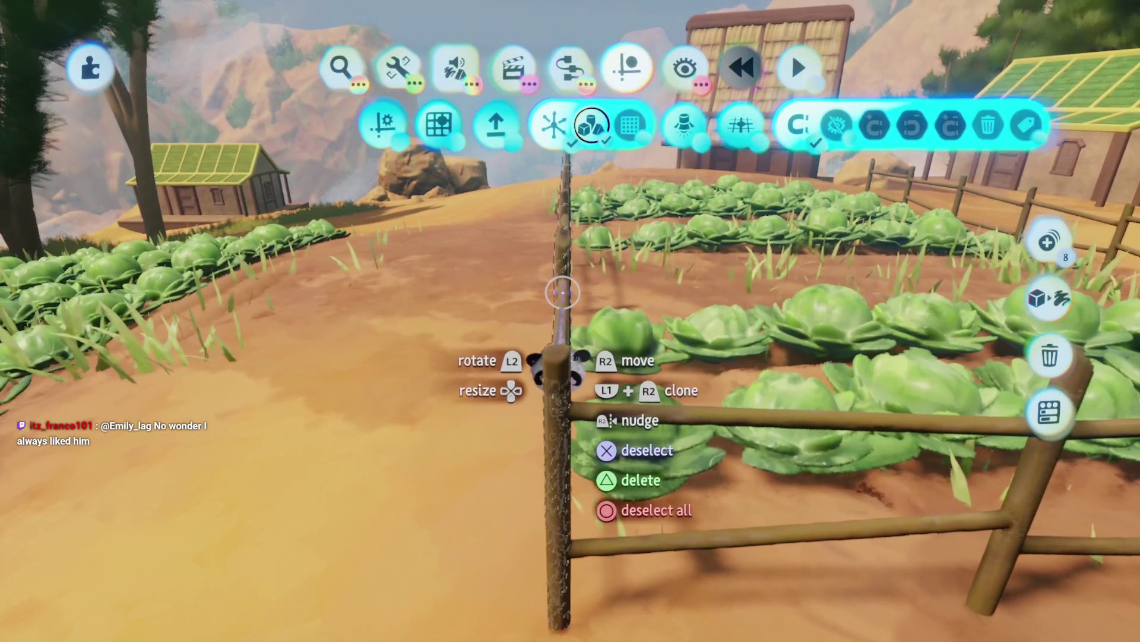
- Grab and straighten the selected fence pieces
drag(555, 363, 558, 343)
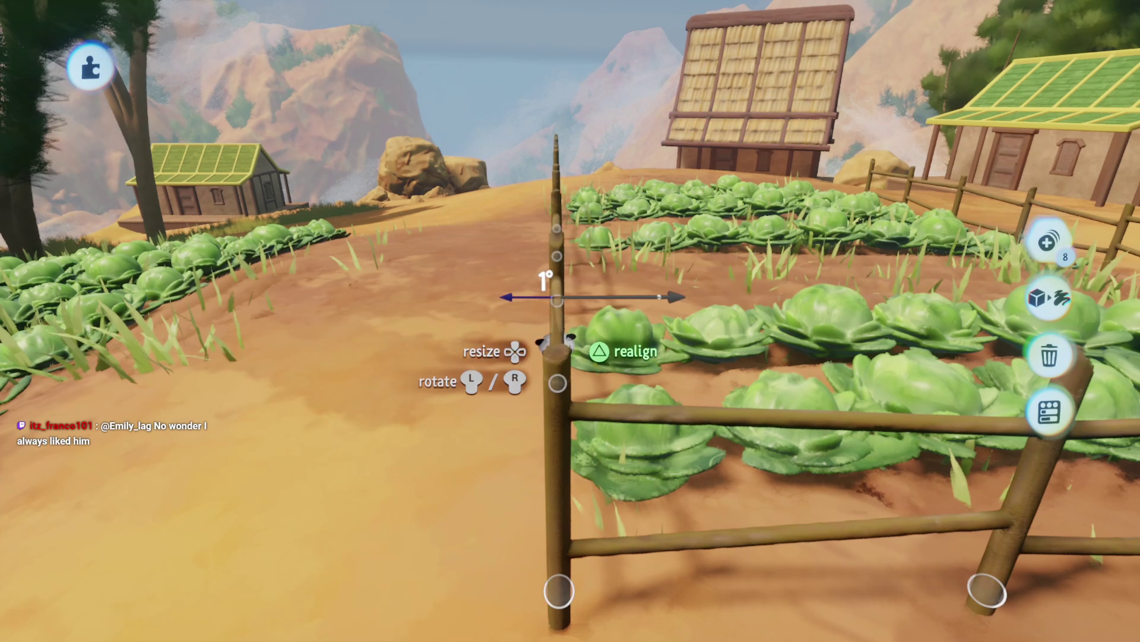
key(s)
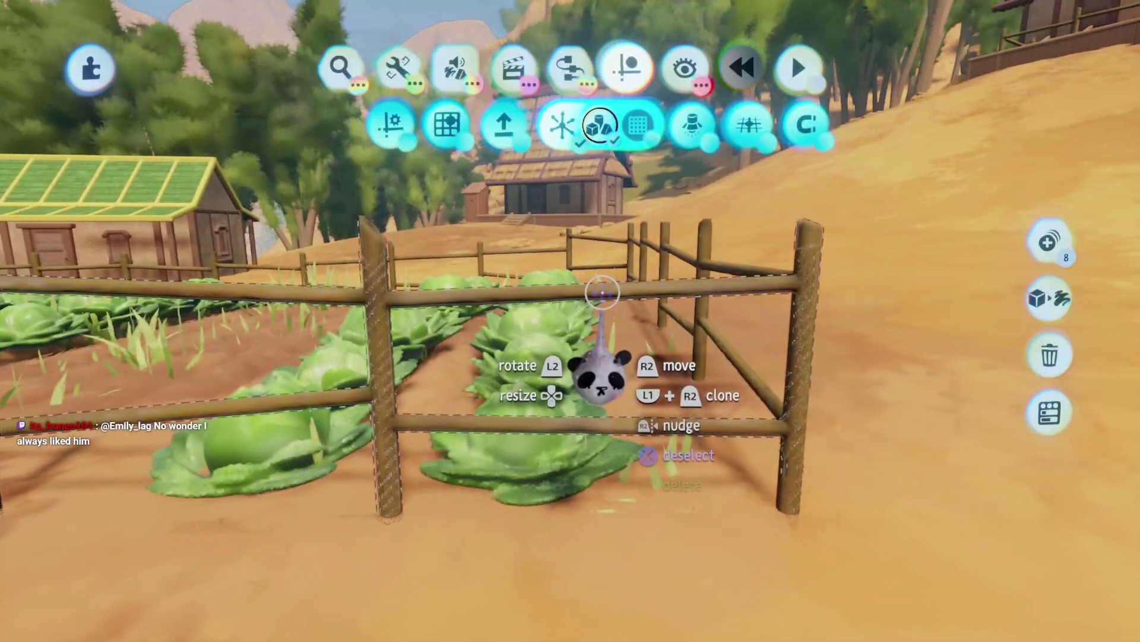
key(Escape)
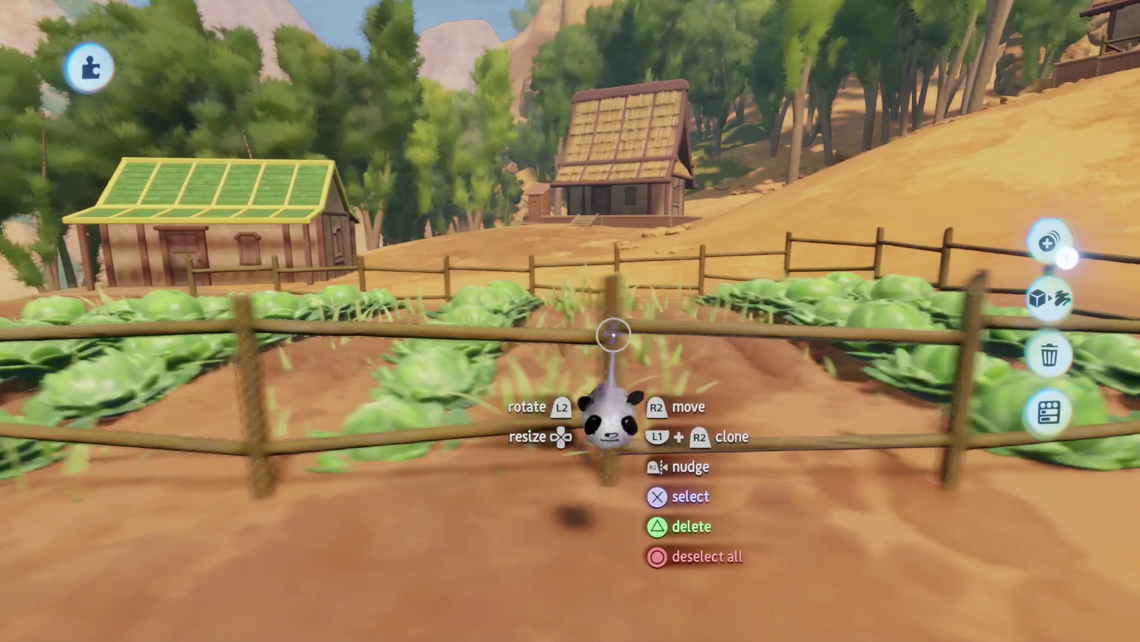
- Narrow the selection to the front fence post and pick it up to move it
click(616, 330)
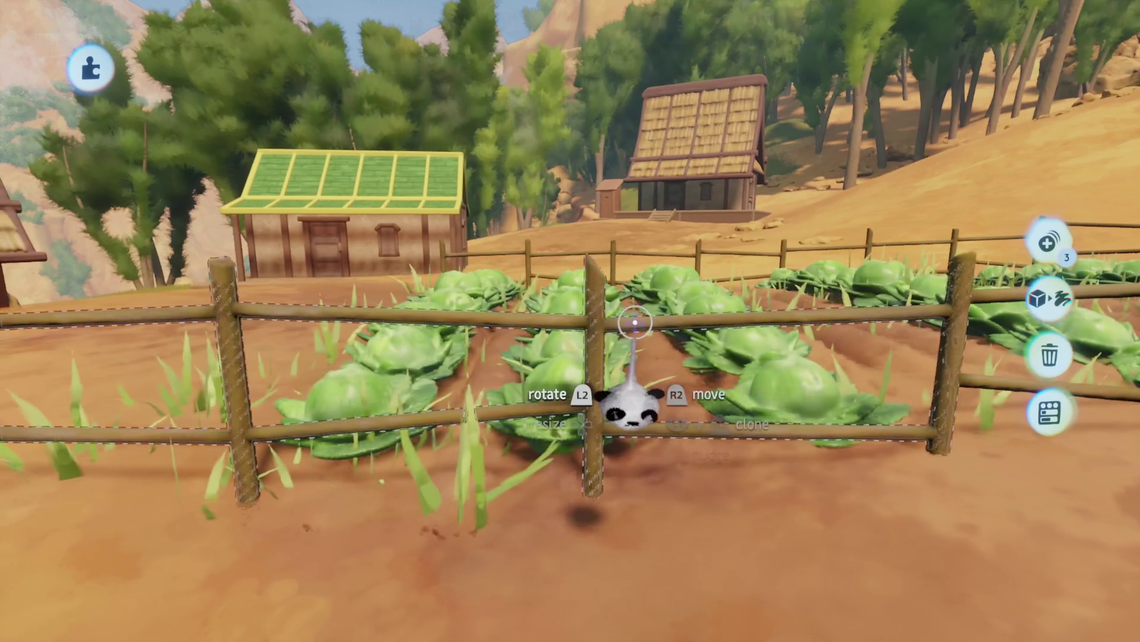
click(621, 317)
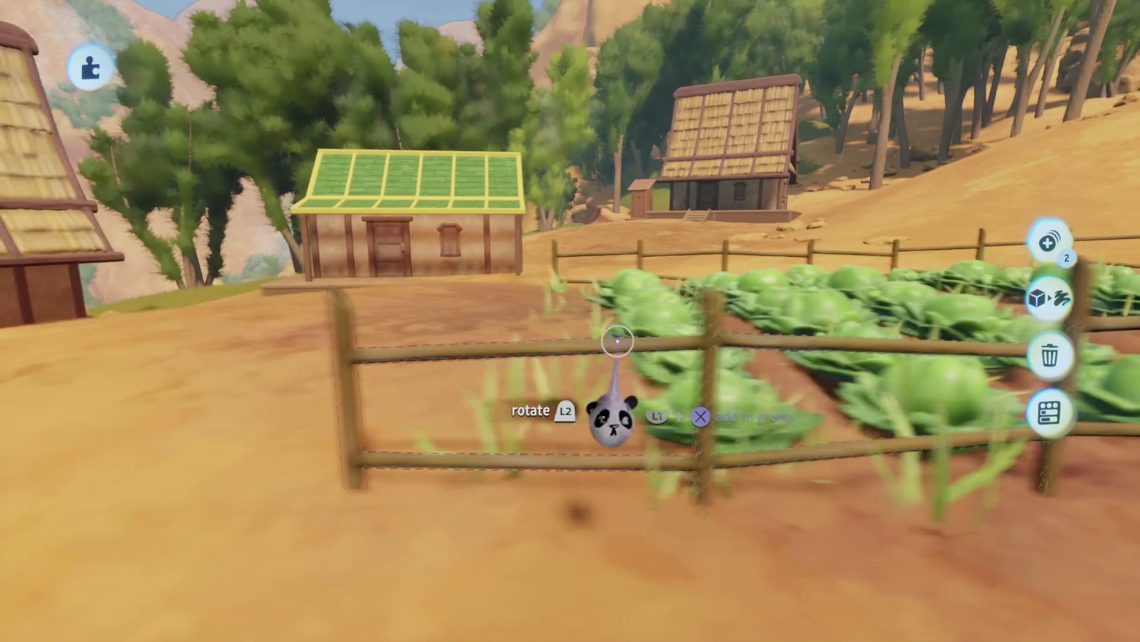
click(625, 342)
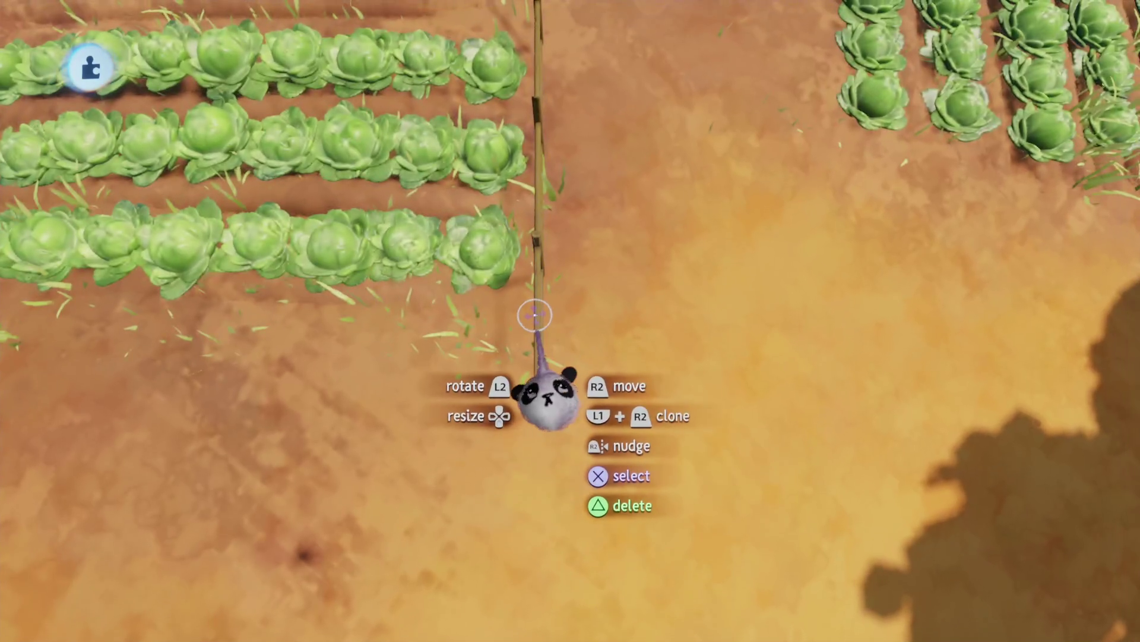
mouse_move(533, 371)
mouse_down()
mouse_move(621, 351)
mouse_move(559, 311)
mouse_up()
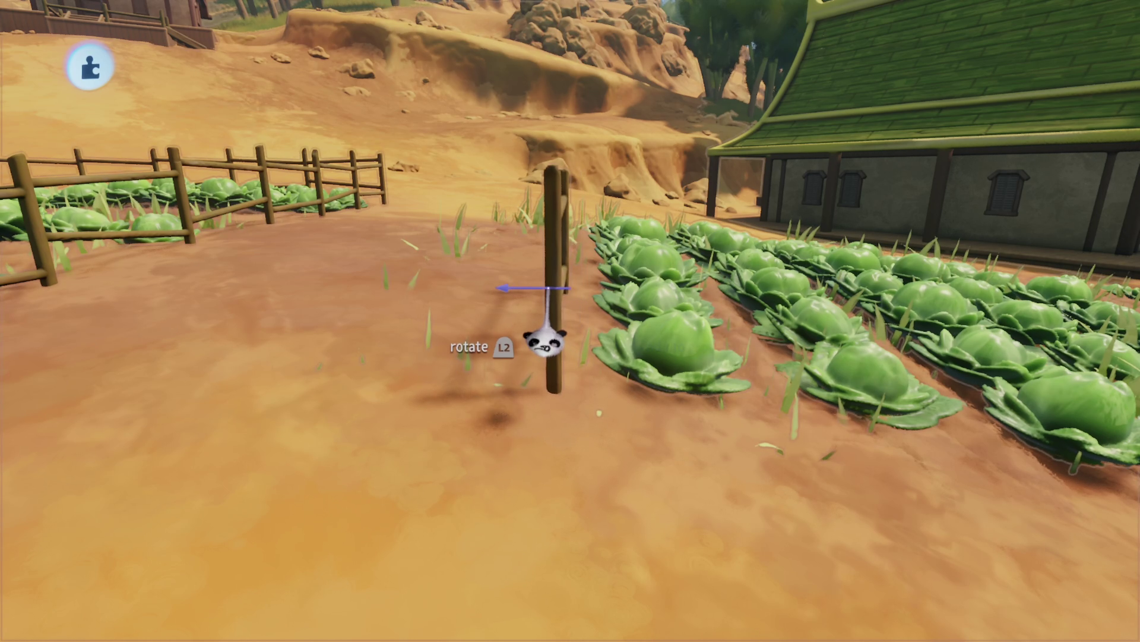
- Set the fence post at the second bed's corner and clone a fence section
mouse_move(545, 342)
mouse_down()
mouse_move(565, 326)
mouse_move(554, 350)
mouse_up()
drag(572, 272, 585, 273)
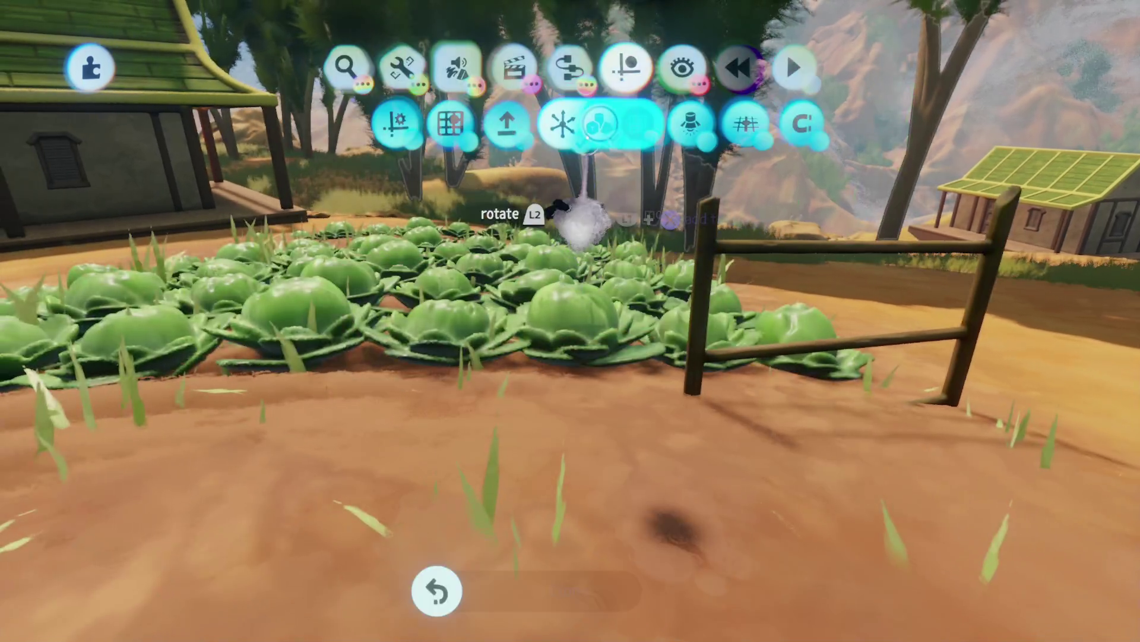
mouse_move(581, 224)
mouse_down()
mouse_move(764, 184)
mouse_move(656, 158)
mouse_up()
mouse_move(517, 221)
mouse_down()
mouse_move(502, 247)
mouse_move(504, 282)
mouse_up()
- Rotate and position the cloned fence section against the adjoining fence by the bed
mouse_move(469, 318)
mouse_down()
mouse_move(529, 399)
mouse_move(529, 255)
mouse_up()
mouse_move(522, 172)
mouse_down()
mouse_move(499, 336)
mouse_move(473, 184)
mouse_move(392, 514)
mouse_move(517, 345)
mouse_move(490, 211)
mouse_move(471, 216)
mouse_move(247, 458)
mouse_up()
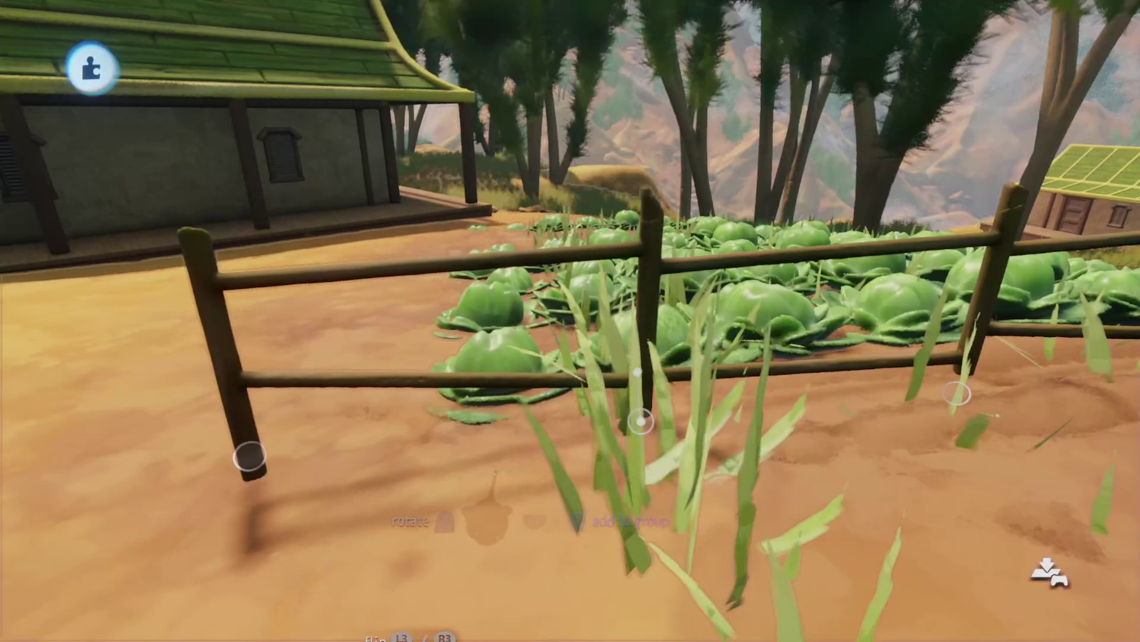
mouse_move(516, 232)
mouse_down()
mouse_move(522, 224)
mouse_move(499, 222)
mouse_move(501, 315)
mouse_move(511, 331)
mouse_move(509, 262)
mouse_move(542, 452)
mouse_move(578, 451)
mouse_up()
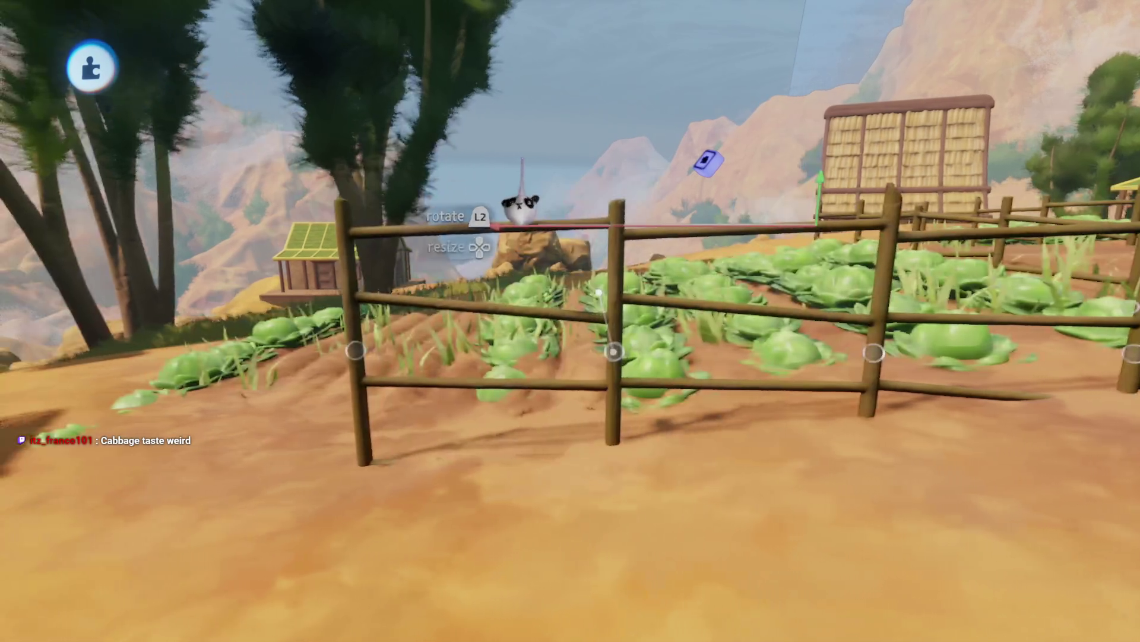
mouse_move(510, 202)
mouse_down()
mouse_move(517, 303)
mouse_move(542, 325)
mouse_move(490, 190)
mouse_up()
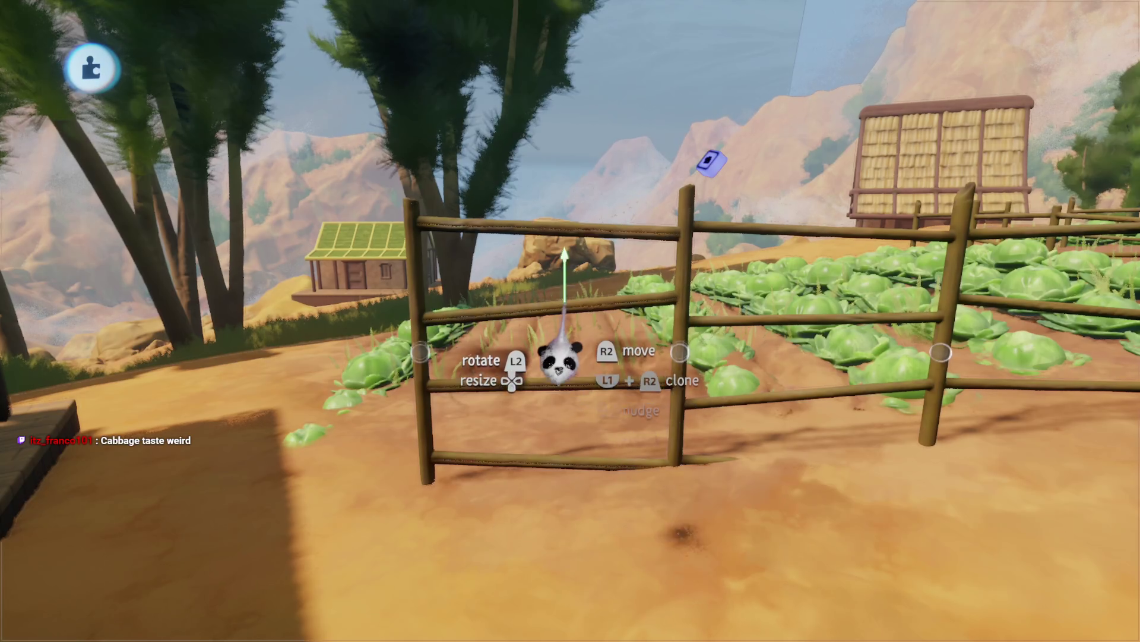
mouse_move(561, 363)
mouse_down()
mouse_move(521, 247)
mouse_move(505, 467)
mouse_up()
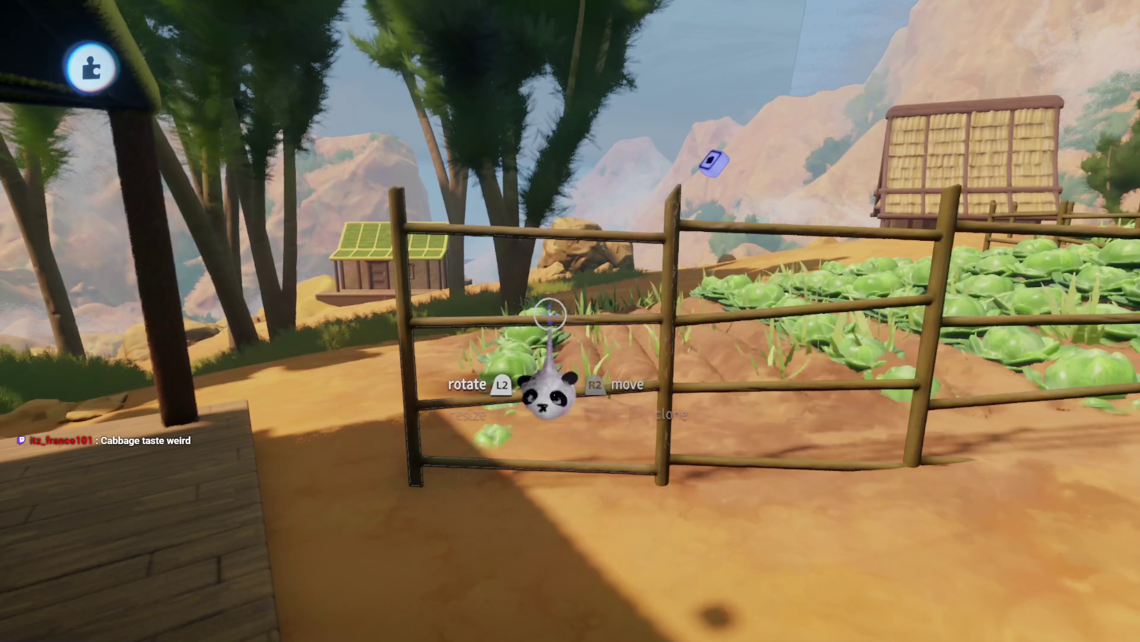
drag(543, 297, 588, 351)
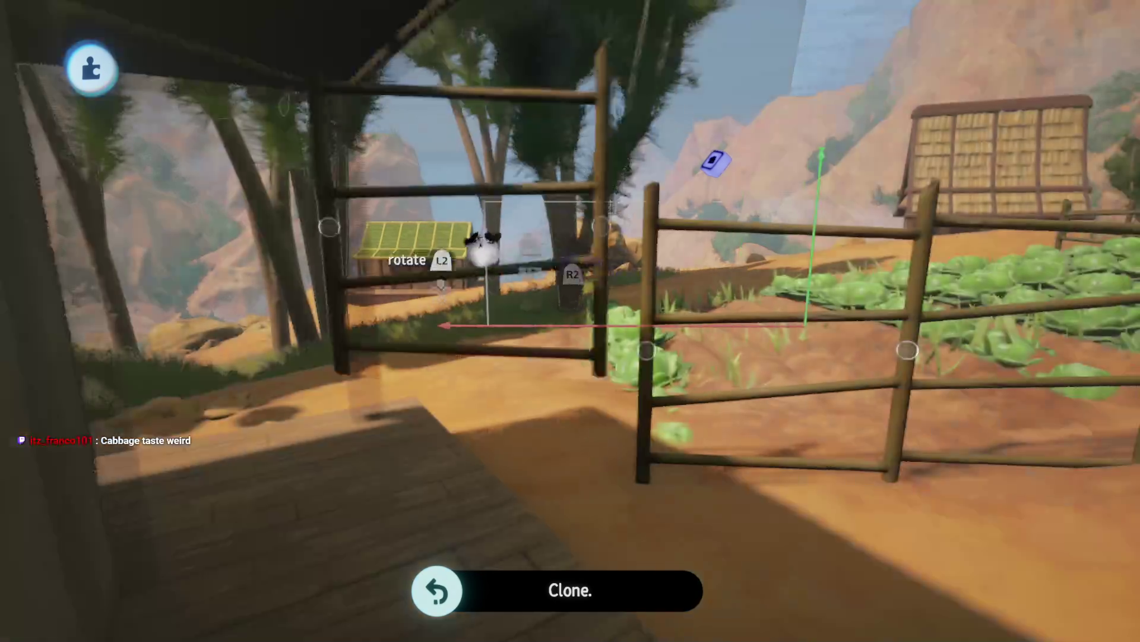
- Multi-select the fence sections beside the cabbages, straighten them and shift them into line
drag(471, 255, 474, 254)
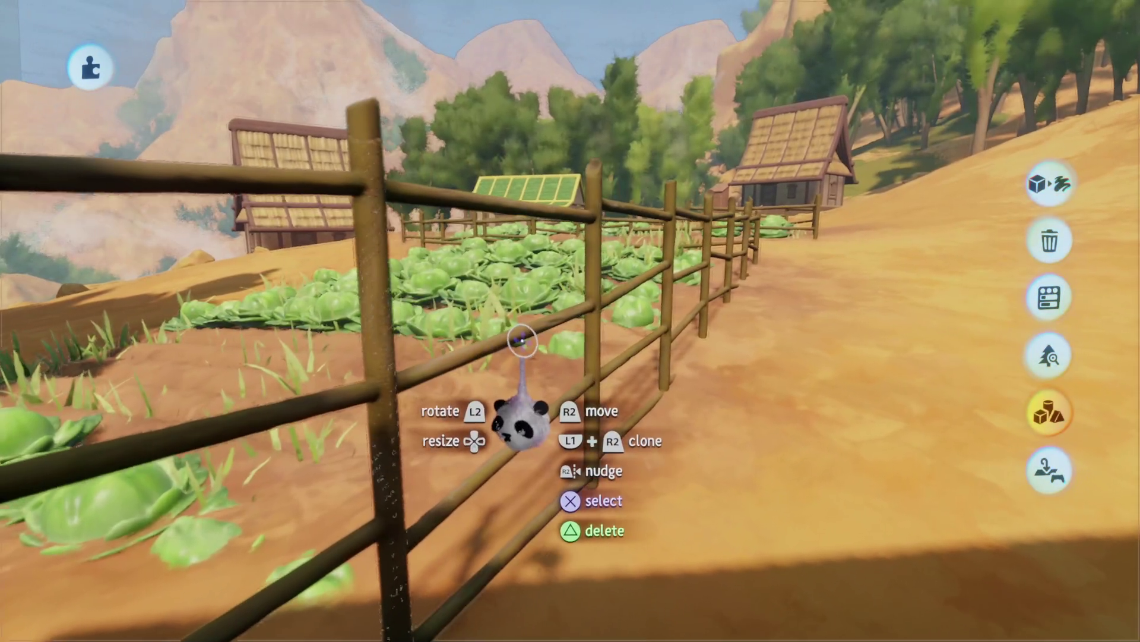
click(515, 325)
mouse_move(516, 325)
mouse_down()
mouse_move(590, 395)
mouse_move(593, 276)
mouse_up()
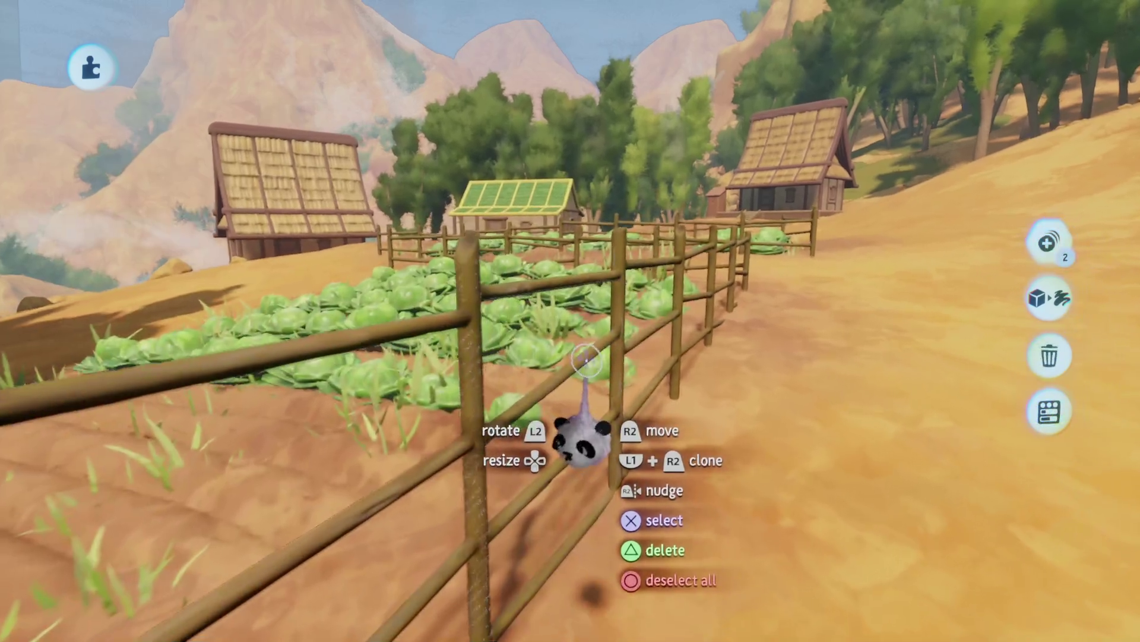
click(592, 277)
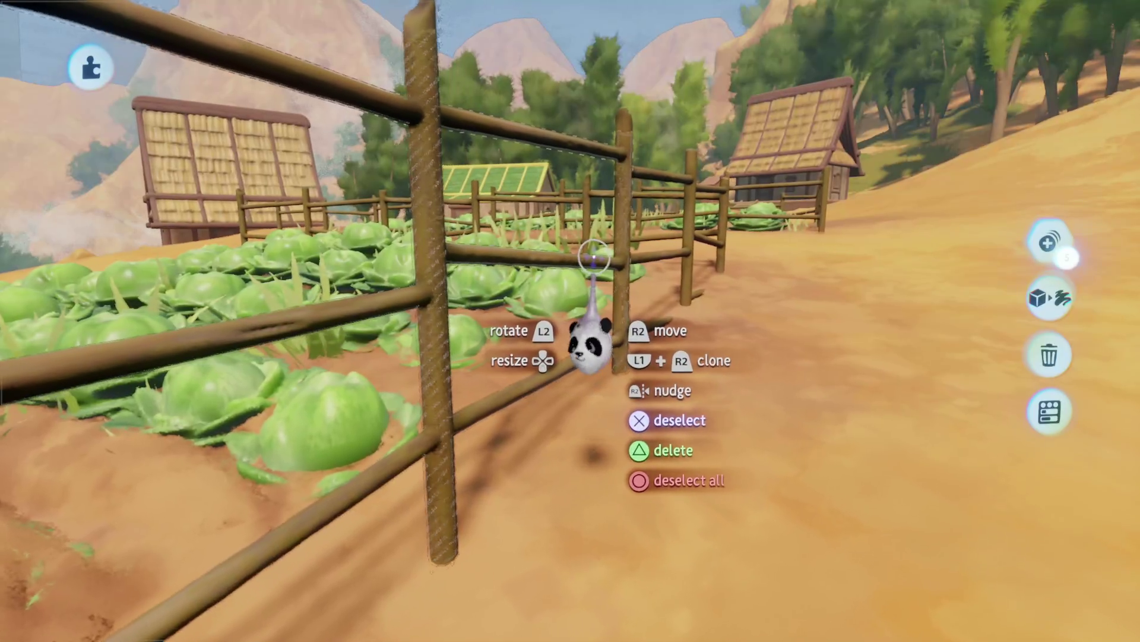
click(606, 273)
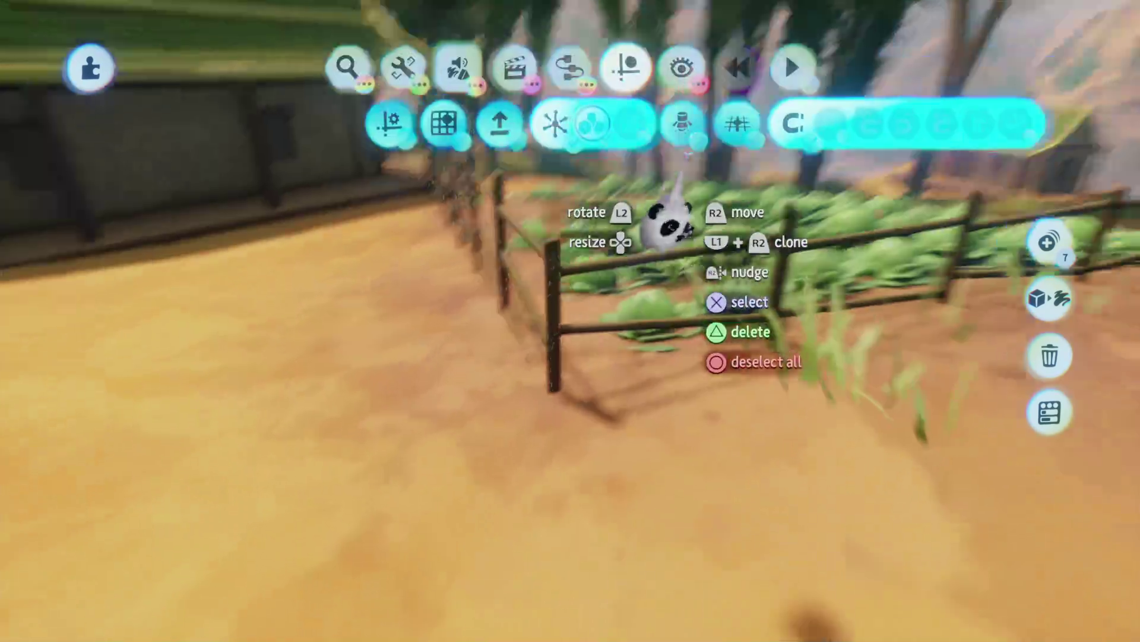
click(785, 175)
drag(786, 175, 568, 356)
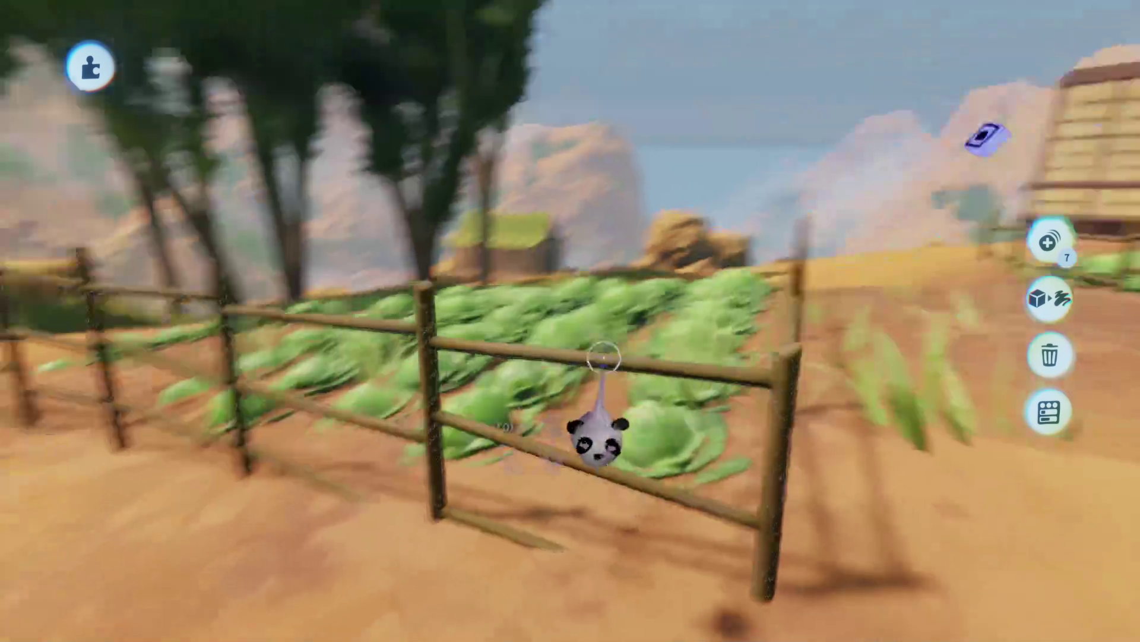
click(766, 252)
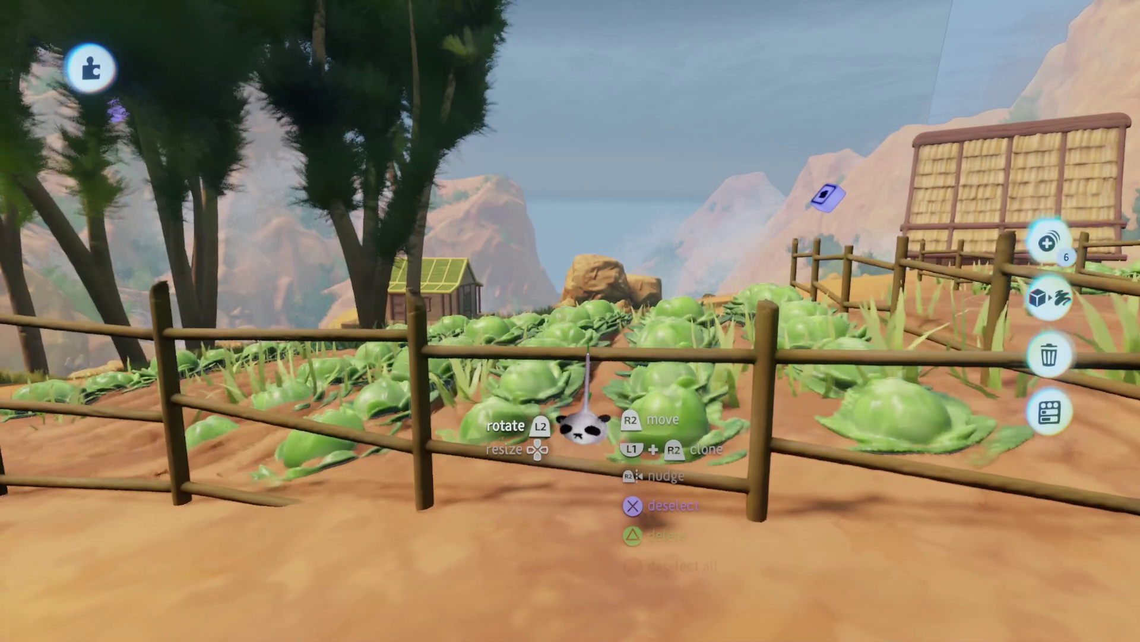
drag(585, 426, 579, 451)
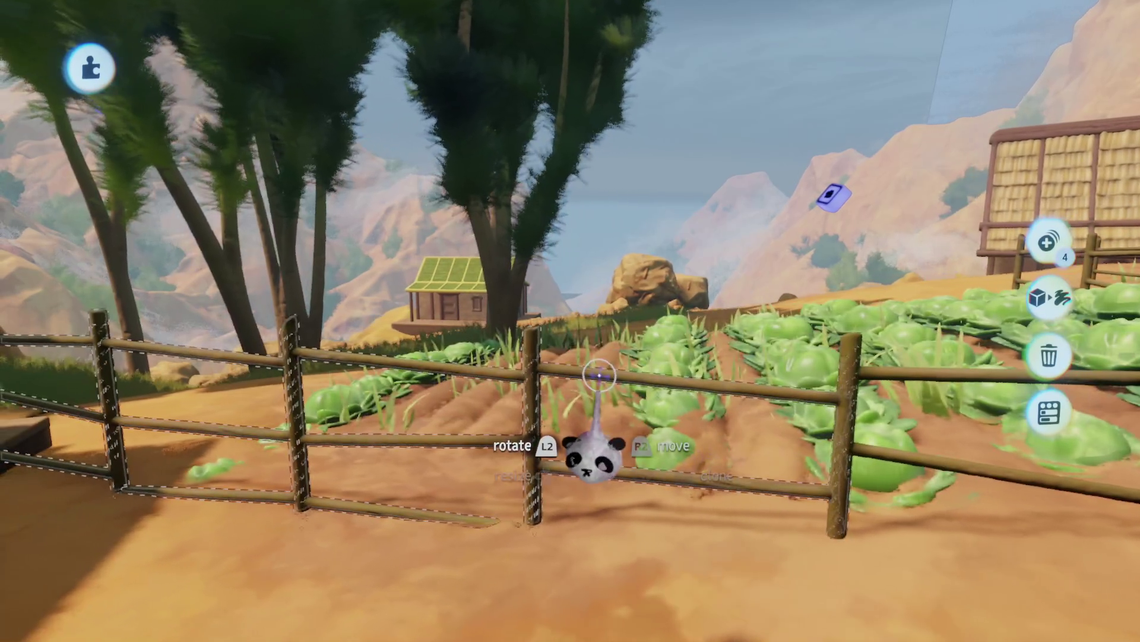
- Select the middle and left fence sections for editing
click(586, 381)
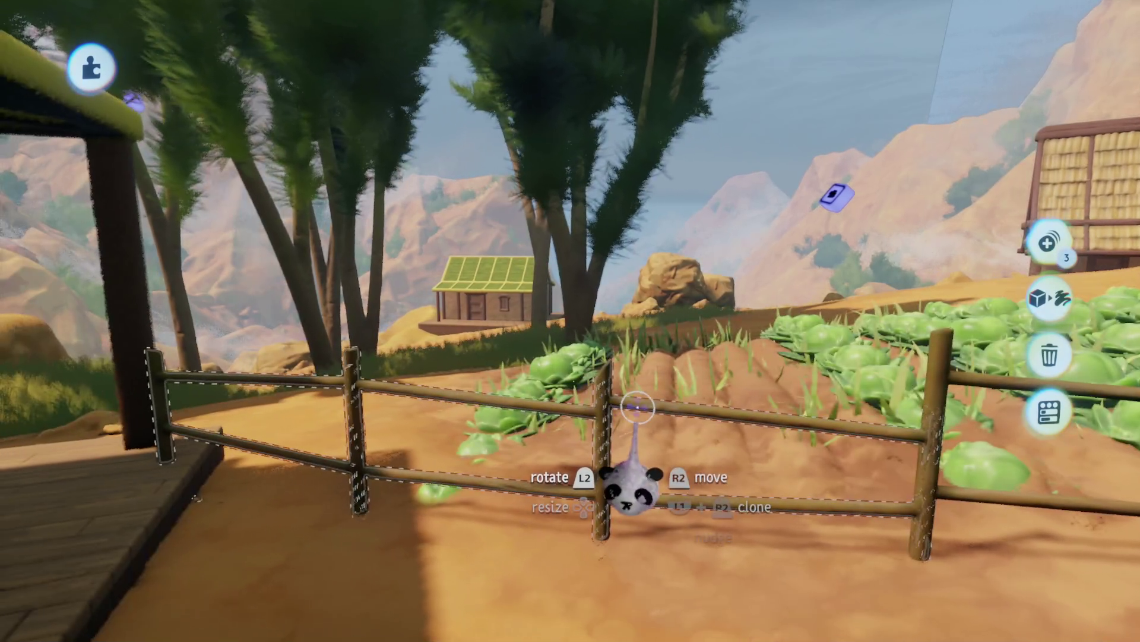
click(591, 369)
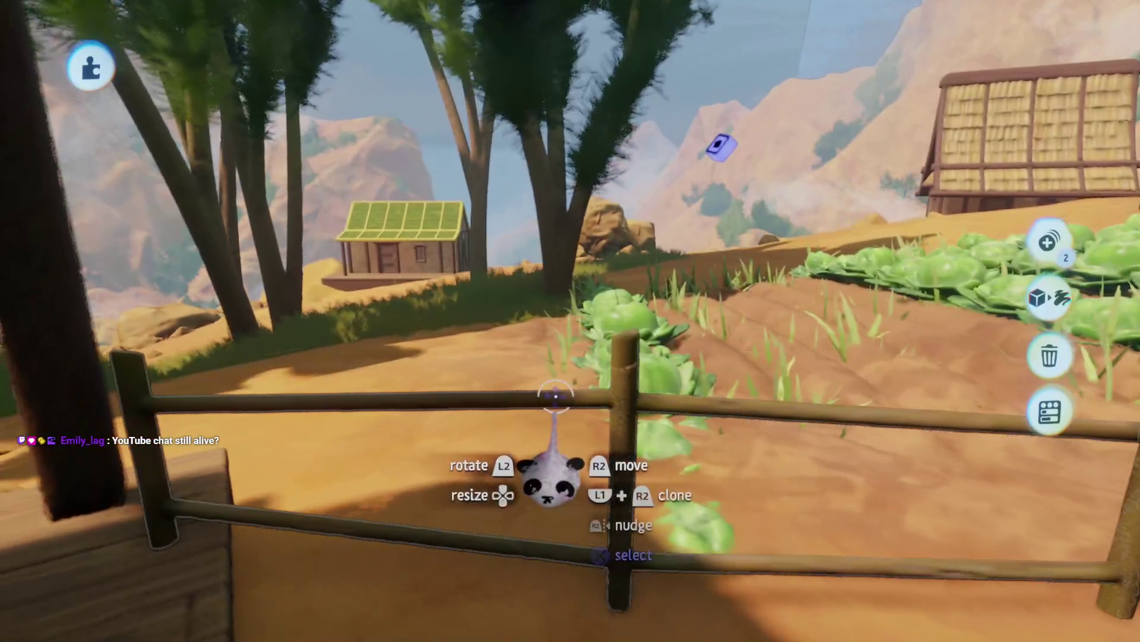
key(Tab)
key(Tab)
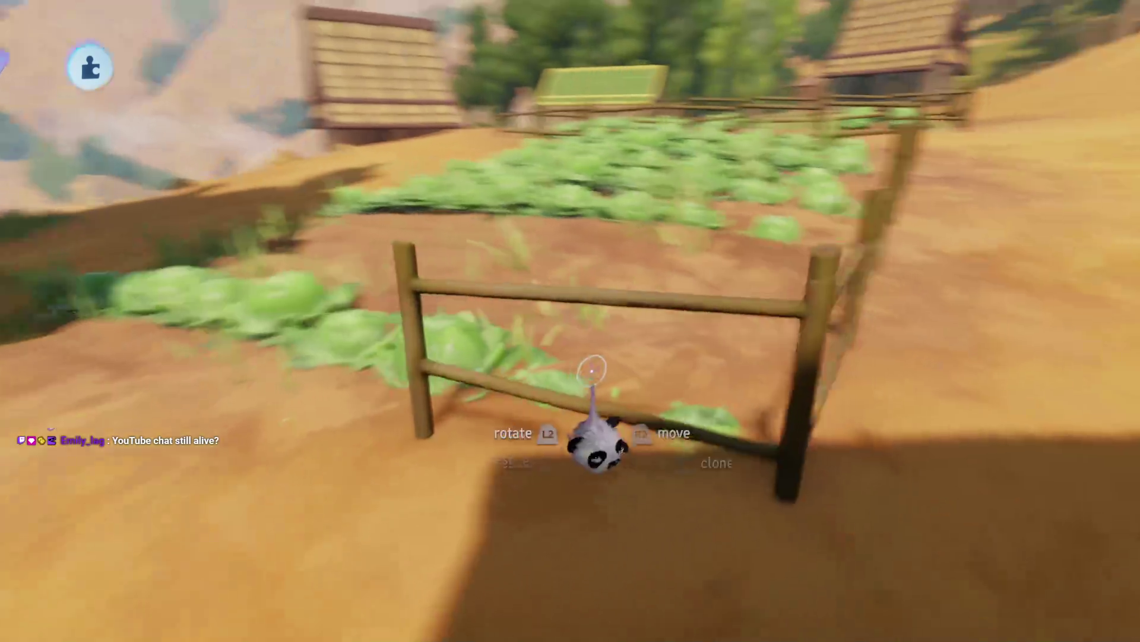
key(Tab)
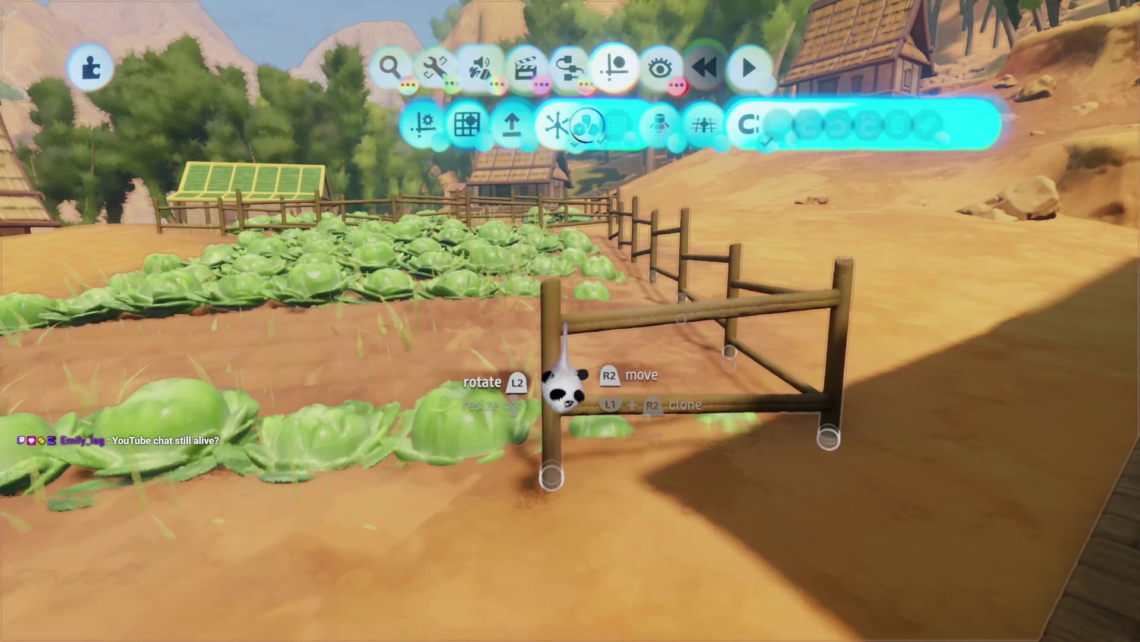
- Turn the fence section around 180° so it faces the right way
key(Tab)
mouse_move(548, 382)
mouse_down()
mouse_move(529, 351)
mouse_move(535, 570)
mouse_move(579, 331)
mouse_up()
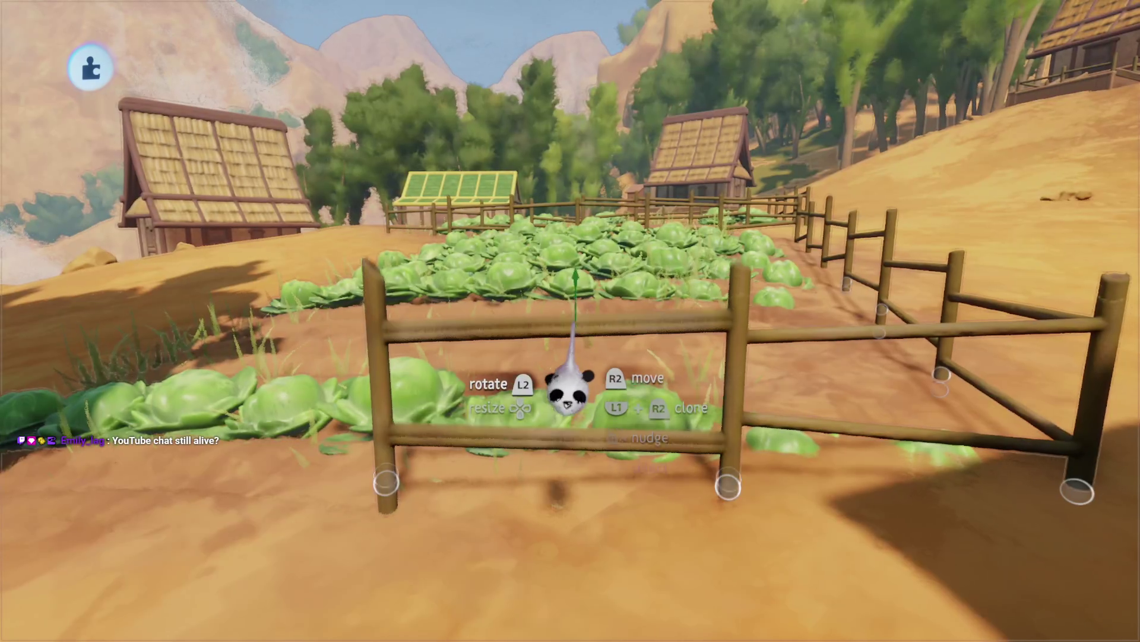
mouse_move(568, 392)
mouse_down()
mouse_move(534, 198)
mouse_move(472, 523)
mouse_move(534, 398)
mouse_up()
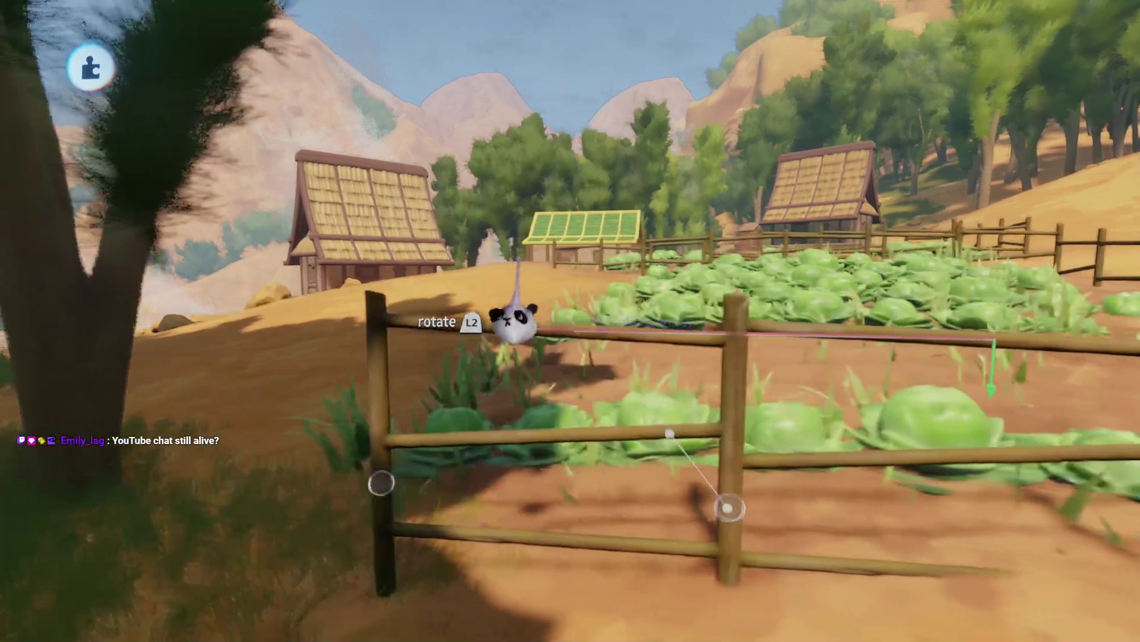
mouse_move(517, 305)
mouse_down()
mouse_move(522, 433)
mouse_move(575, 331)
mouse_move(607, 420)
mouse_up()
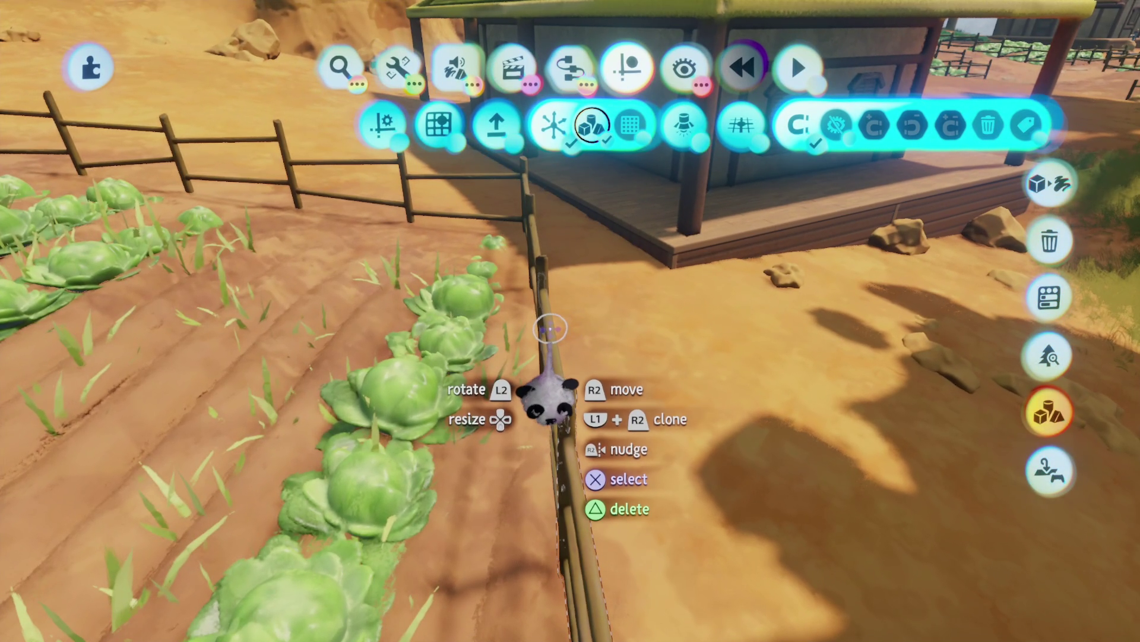
- Select the fence posts along the cabbage row and realign them straight along it
click(550, 328)
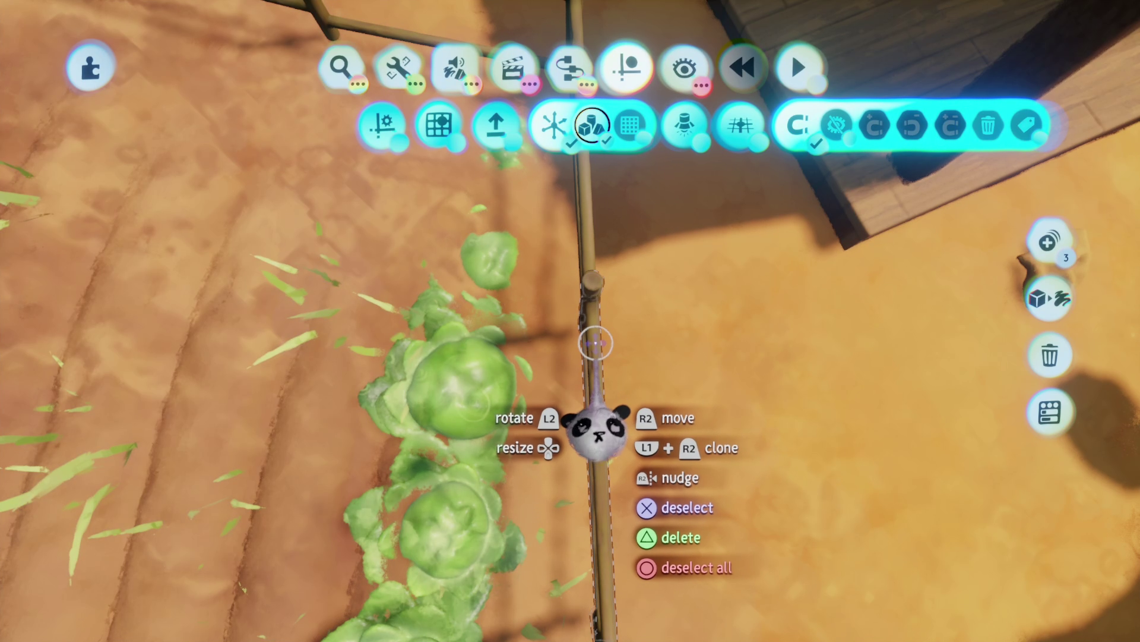
mouse_move(609, 352)
mouse_down()
mouse_move(582, 326)
mouse_move(599, 337)
mouse_move(582, 238)
mouse_up()
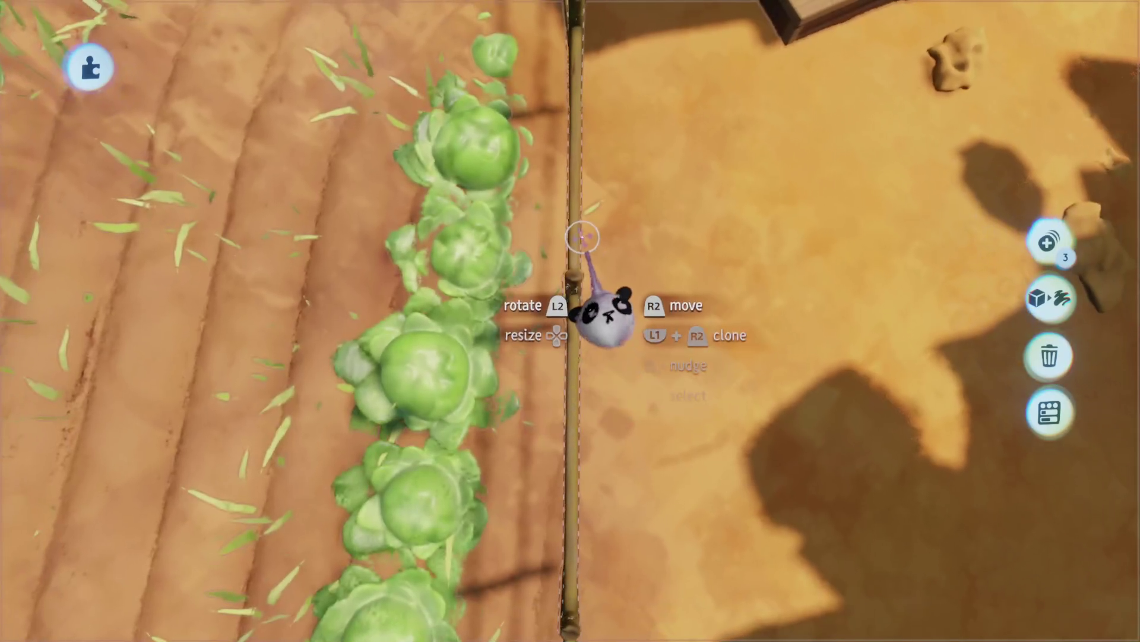
click(575, 234)
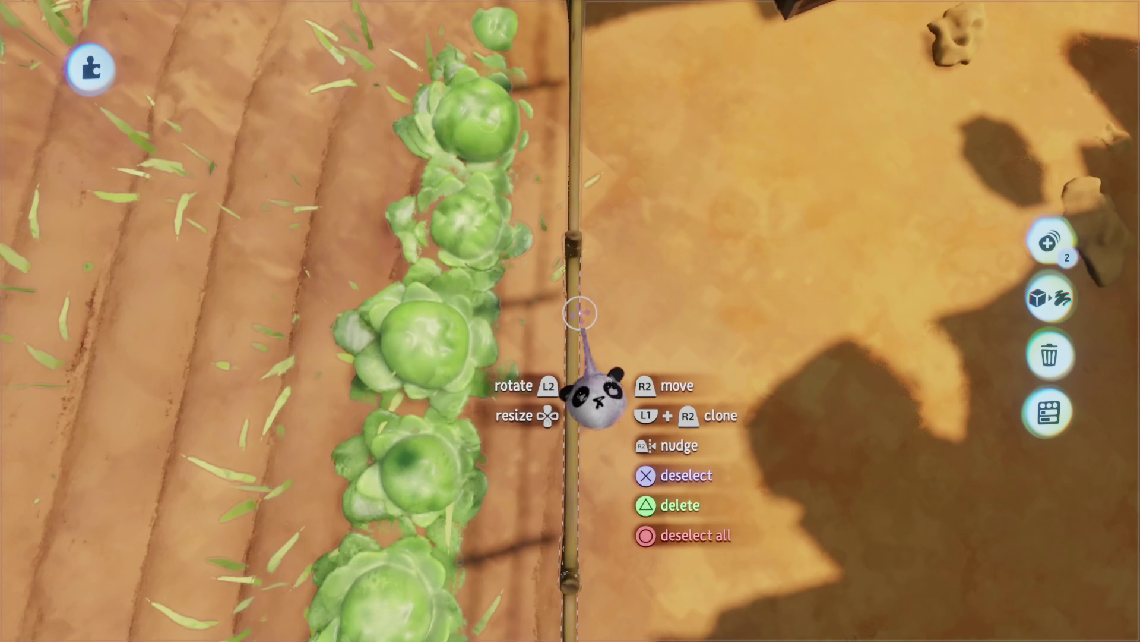
drag(571, 302, 580, 297)
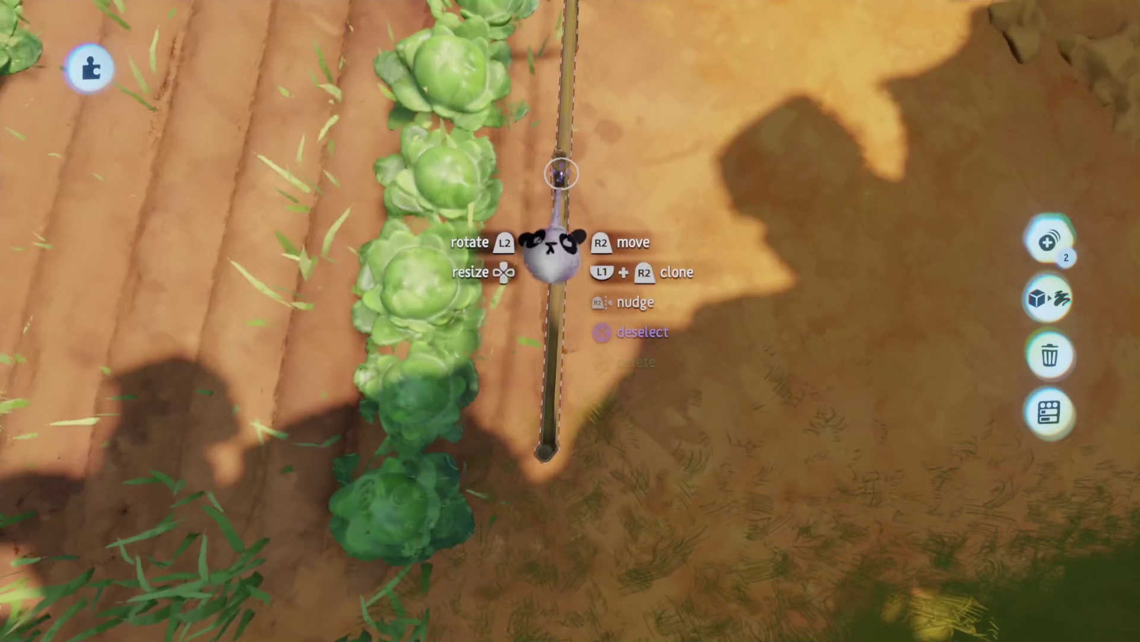
drag(555, 235, 565, 324)
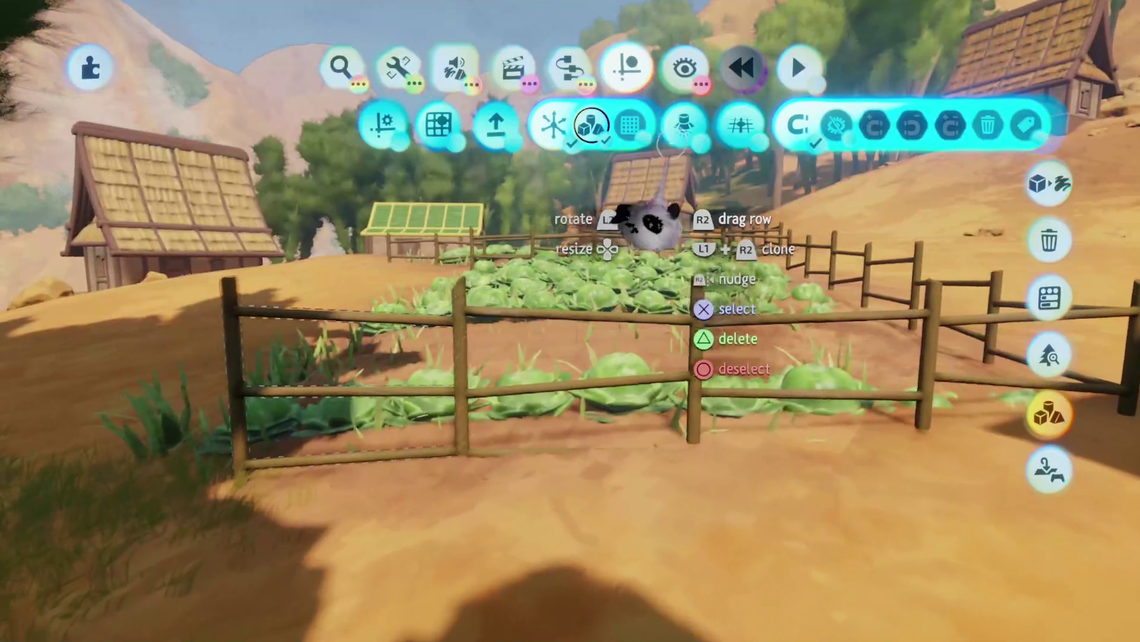
- Fly up and back to see both fenced cabbage beds beside the green-roofed hut
key(Escape)
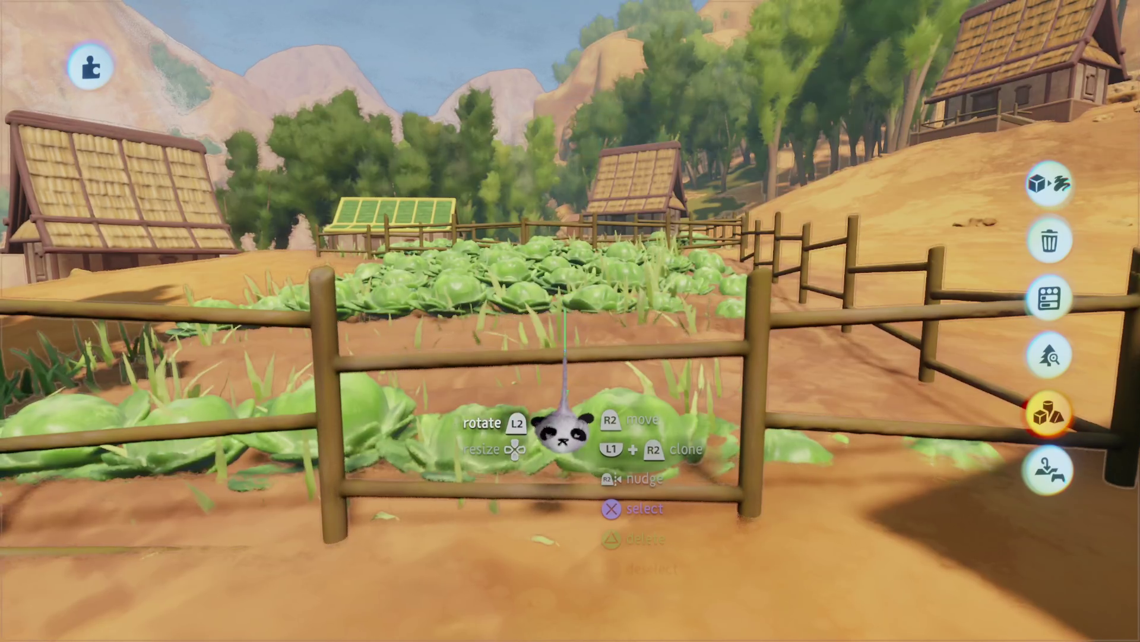
mouse_move(565, 309)
mouse_down()
mouse_move(555, 313)
mouse_move(558, 254)
mouse_up()
mouse_move(566, 322)
mouse_down()
mouse_move(560, 246)
mouse_move(560, 330)
mouse_up()
mouse_move(563, 412)
mouse_down()
mouse_move(586, 400)
mouse_move(592, 374)
mouse_move(621, 363)
mouse_move(593, 374)
mouse_move(603, 364)
mouse_up()
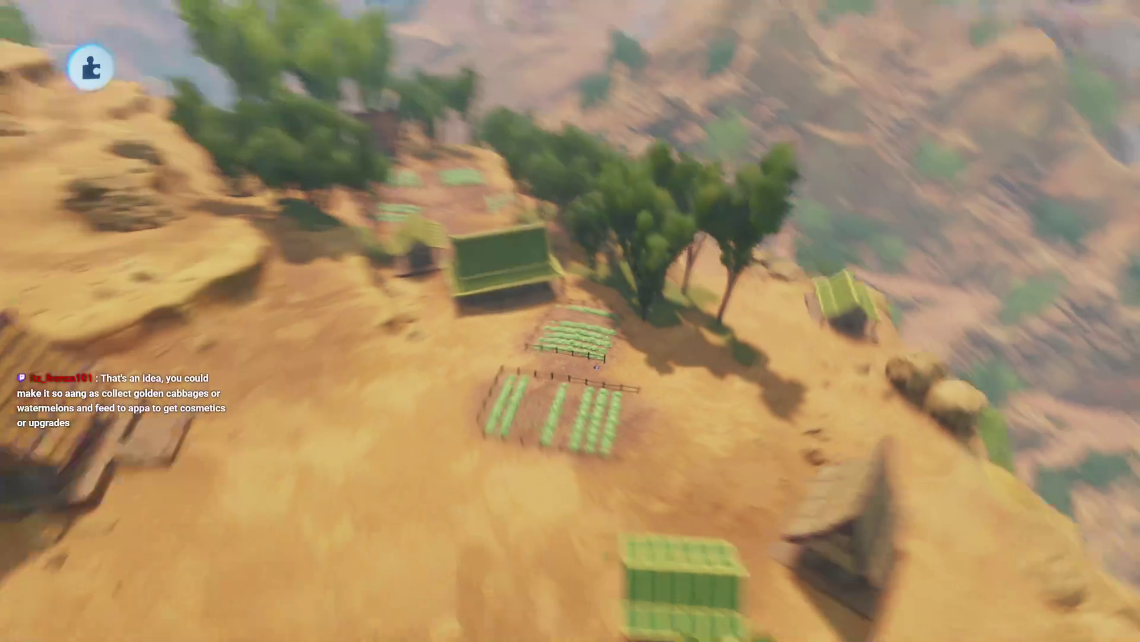
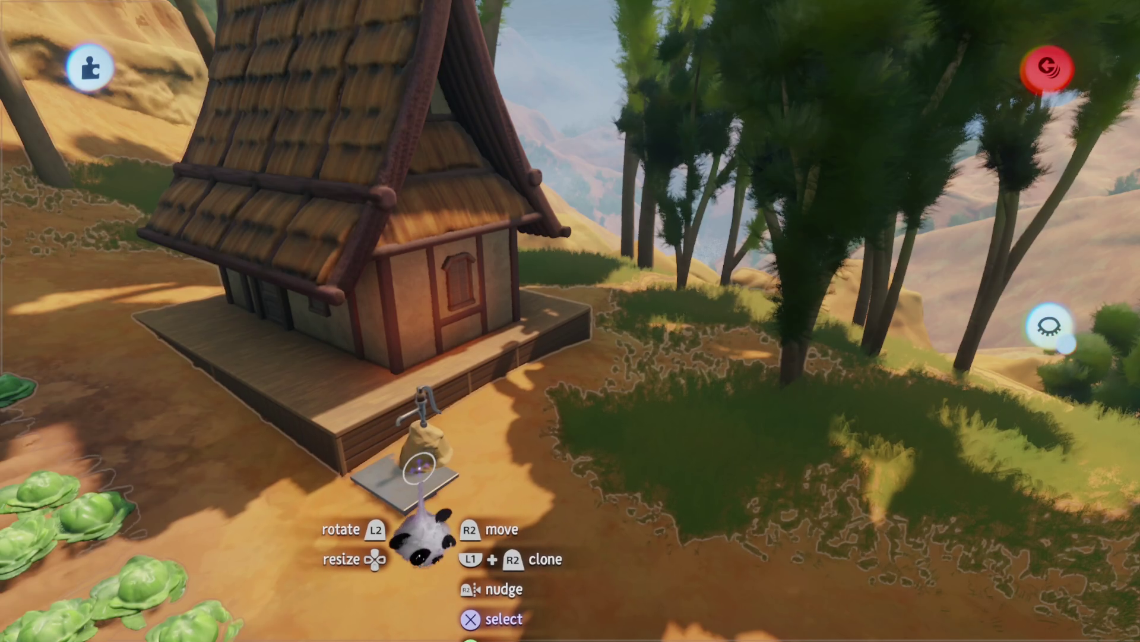
- Carry the water pump to the cabbage fields and set it beside the fence near the green-roofed house
mouse_move(444, 341)
mouse_down()
mouse_move(534, 319)
mouse_move(522, 326)
mouse_move(523, 356)
mouse_up()
mouse_move(522, 308)
mouse_down()
mouse_move(534, 359)
mouse_move(511, 249)
mouse_up()
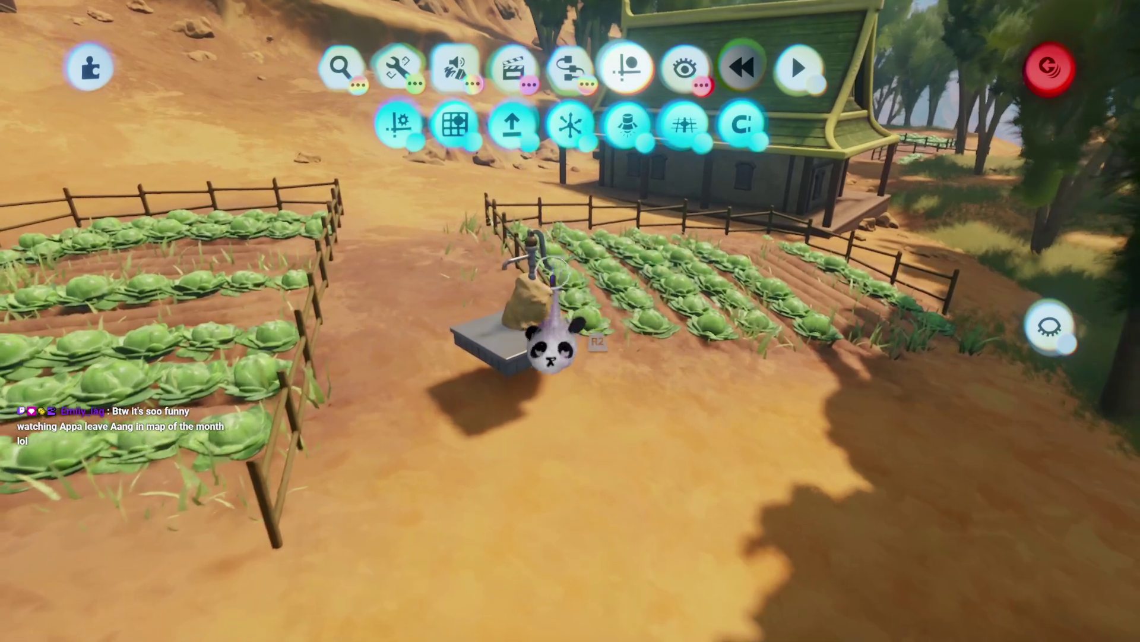
key(Escape)
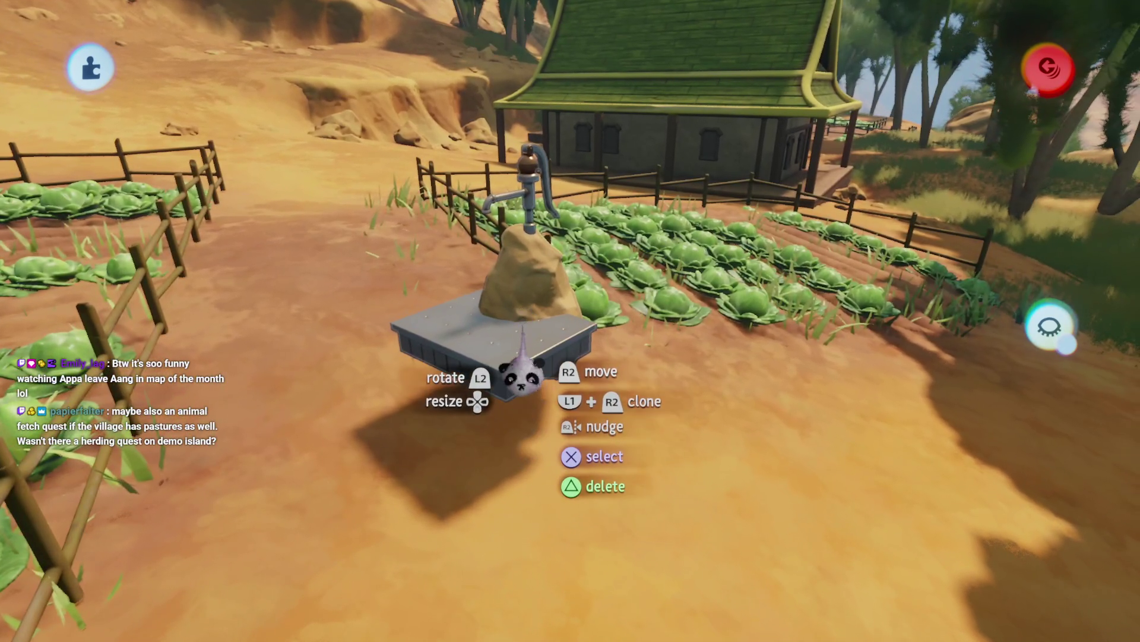
drag(535, 371, 543, 448)
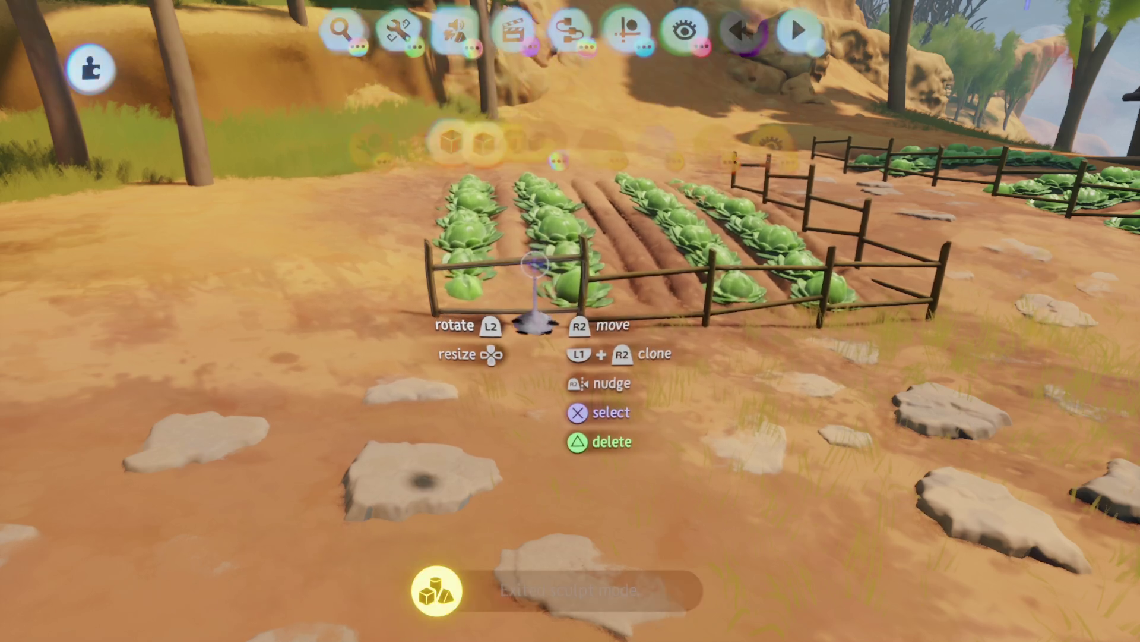
- Carry the rock pile toward the village and drop the boulders on the dirt slope by the fields
mouse_move(534, 264)
mouse_down()
mouse_move(530, 255)
mouse_move(540, 280)
mouse_move(514, 295)
mouse_move(548, 324)
mouse_move(583, 398)
mouse_move(624, 370)
mouse_move(547, 326)
mouse_move(549, 291)
mouse_move(569, 259)
mouse_up()
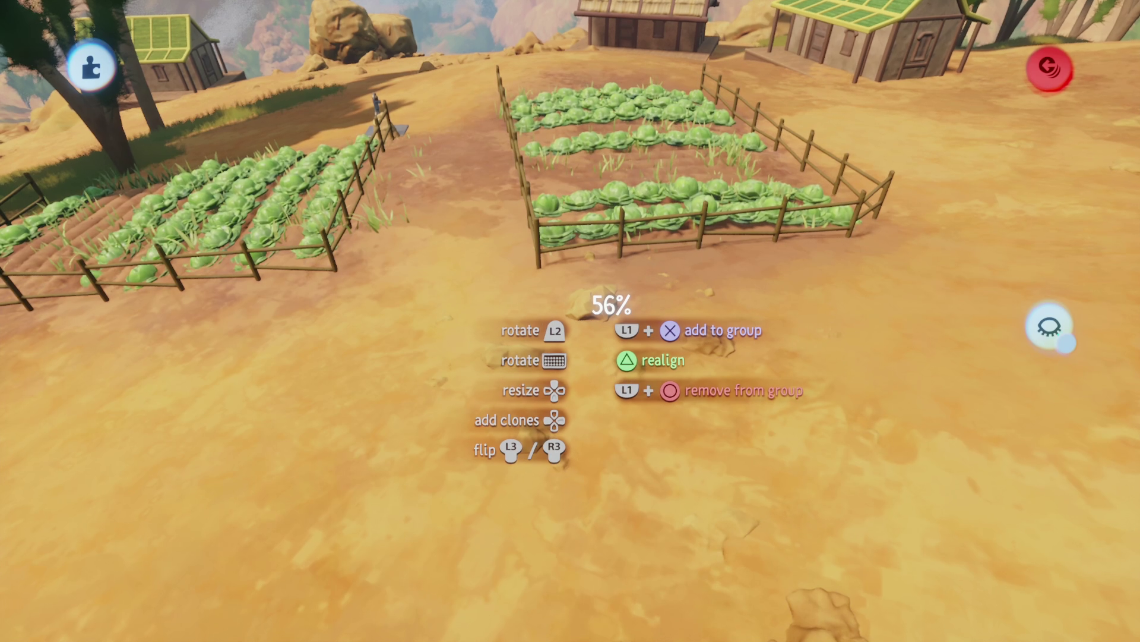
mouse_move(585, 315)
mouse_down()
mouse_move(560, 318)
mouse_move(580, 305)
mouse_move(581, 324)
mouse_move(581, 282)
mouse_up()
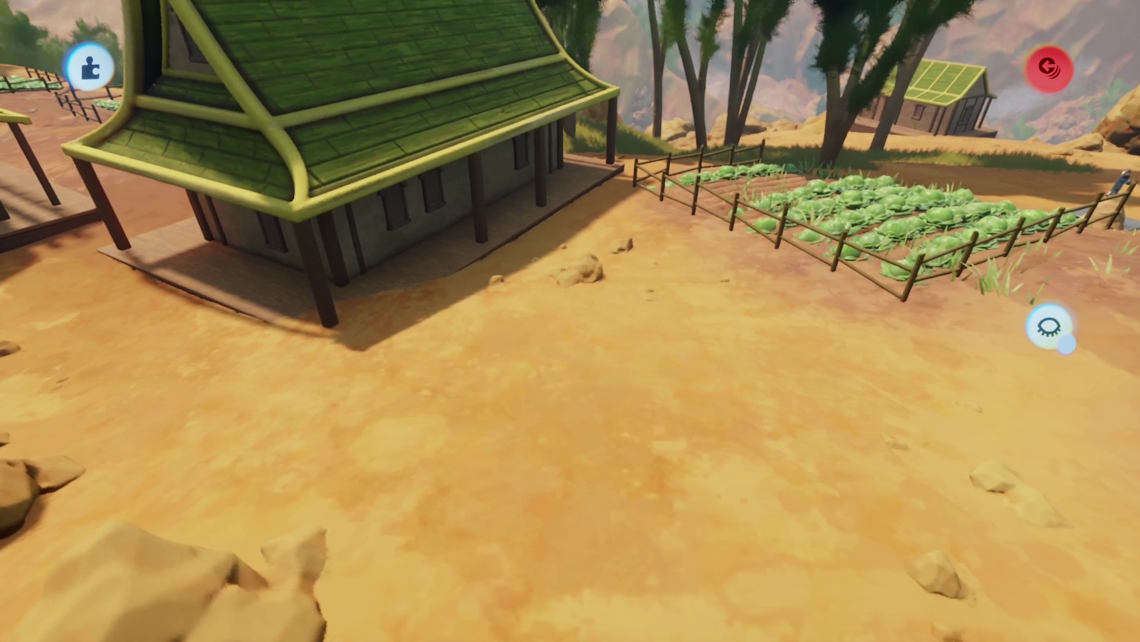
mouse_move(580, 321)
mouse_down()
mouse_move(580, 292)
mouse_move(517, 279)
mouse_move(522, 475)
mouse_move(541, 404)
mouse_move(535, 309)
mouse_move(573, 364)
mouse_move(549, 258)
mouse_move(565, 268)
mouse_move(572, 387)
mouse_move(587, 382)
mouse_move(594, 433)
mouse_move(572, 326)
mouse_move(588, 386)
mouse_move(580, 347)
mouse_up()
key(Escape)
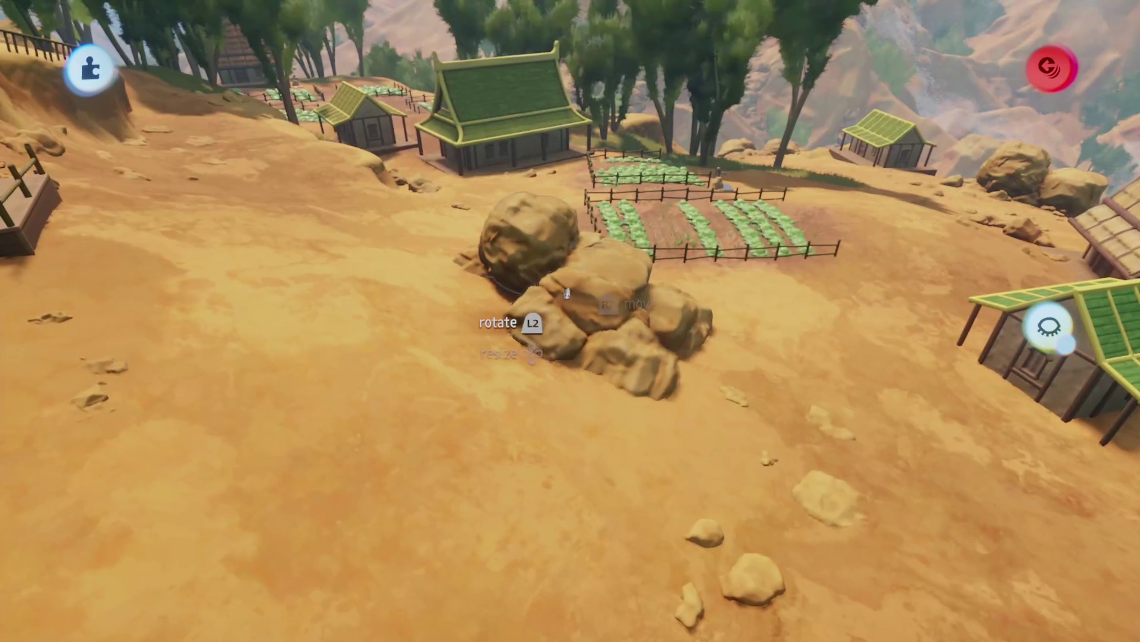
- Bring the thatched house and its rock pile into view and step out of sculpting
mouse_move(567, 292)
mouse_down()
mouse_move(585, 344)
mouse_move(551, 333)
mouse_move(570, 321)
mouse_up()
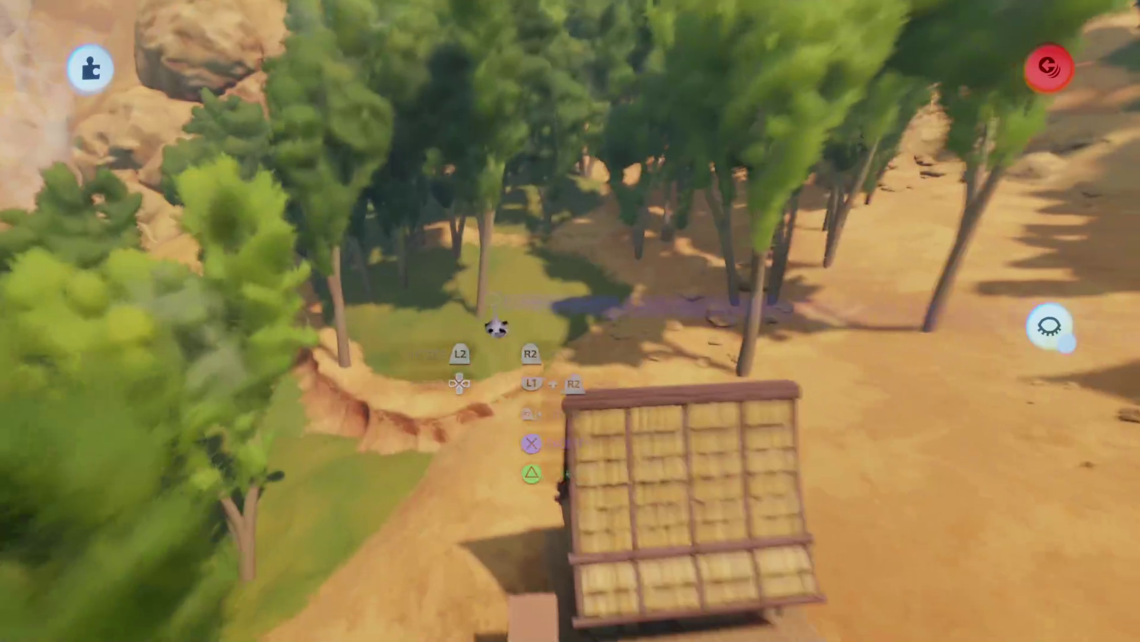
key(Escape)
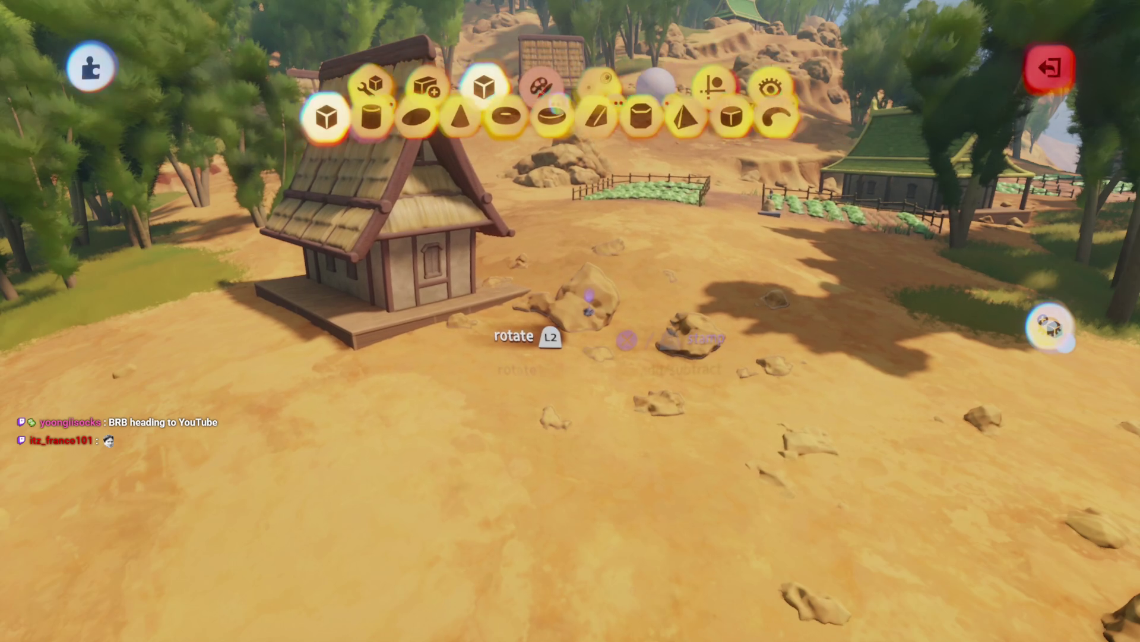
- Leave sculpting once the two large rounded boulders sit on the canyon ridge
key(Escape)
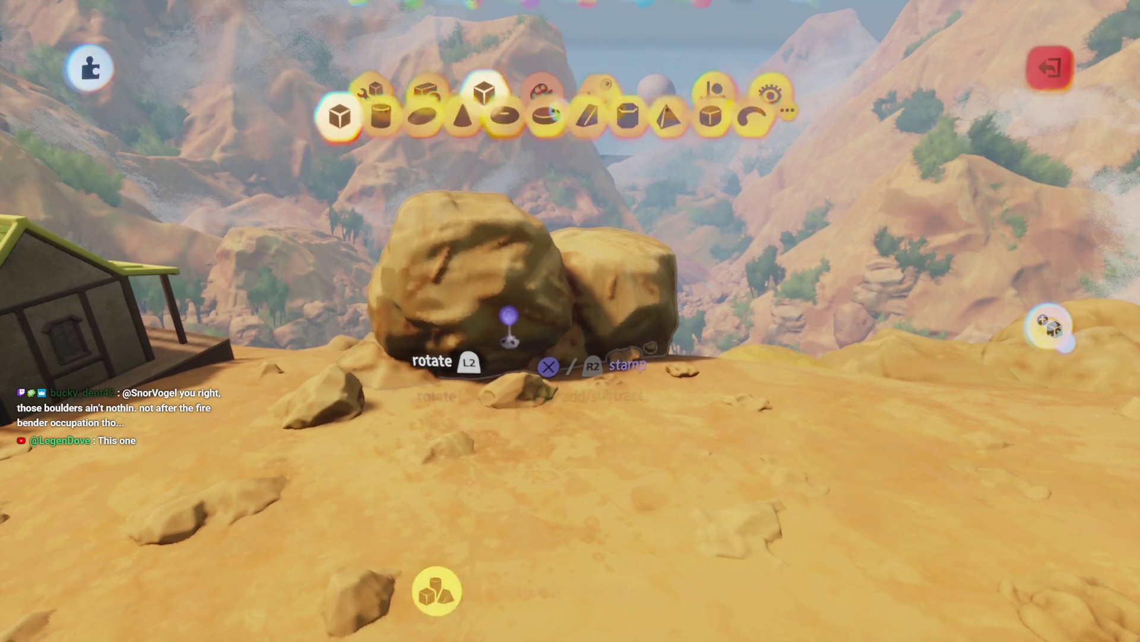
- Exit Sculpt mode on the finished boulder pair to edit the group again
key(Escape)
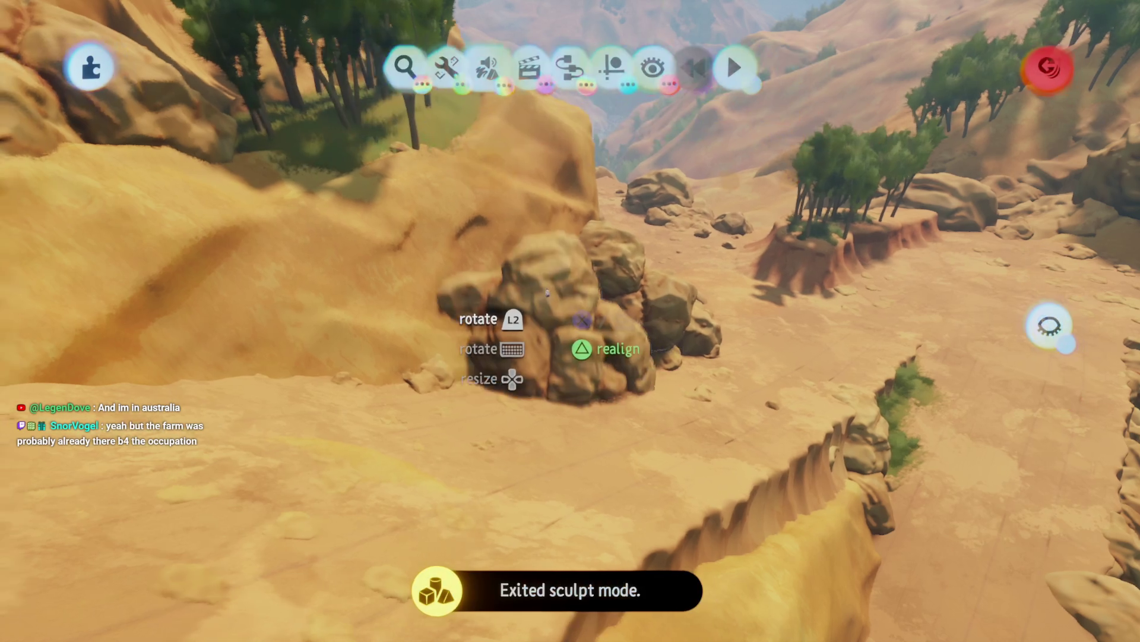
- Drop the boulder cluster against the cliff, then fly back to the wooden house and start a new sculpt
drag(582, 319, 585, 83)
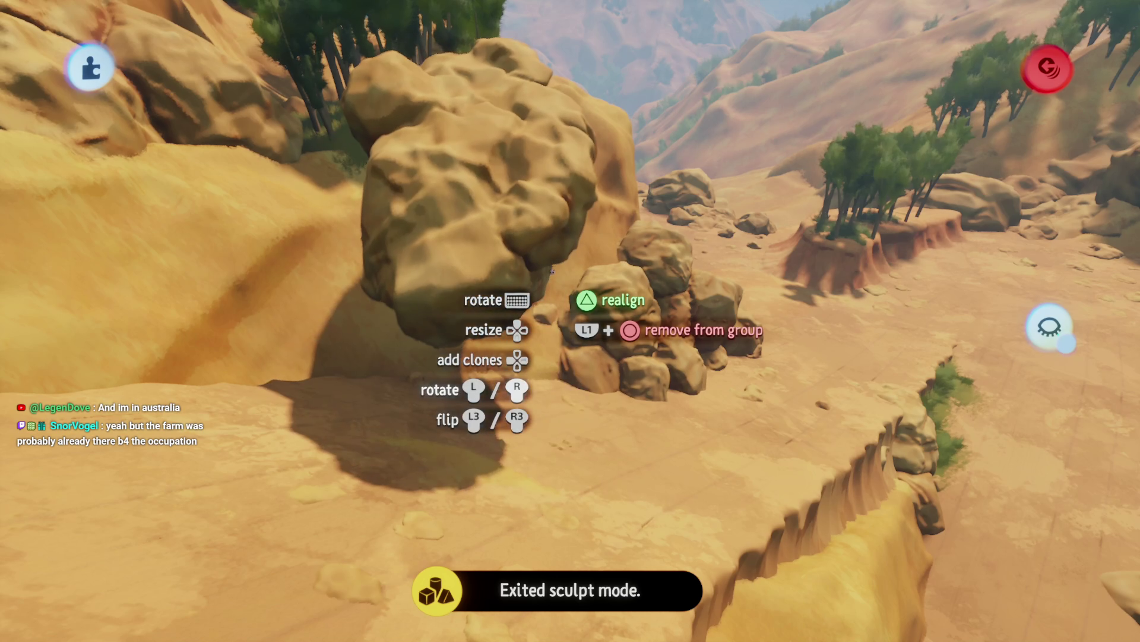
mouse_move(553, 315)
mouse_down()
mouse_move(605, 508)
mouse_move(598, 462)
mouse_move(521, 323)
mouse_up()
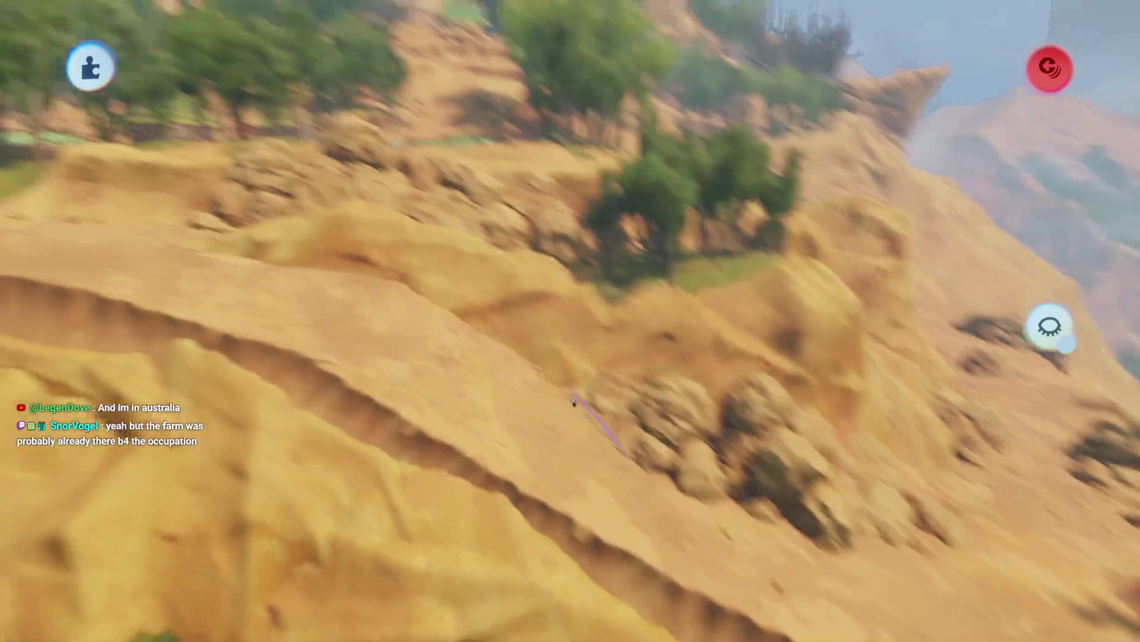
key(w)
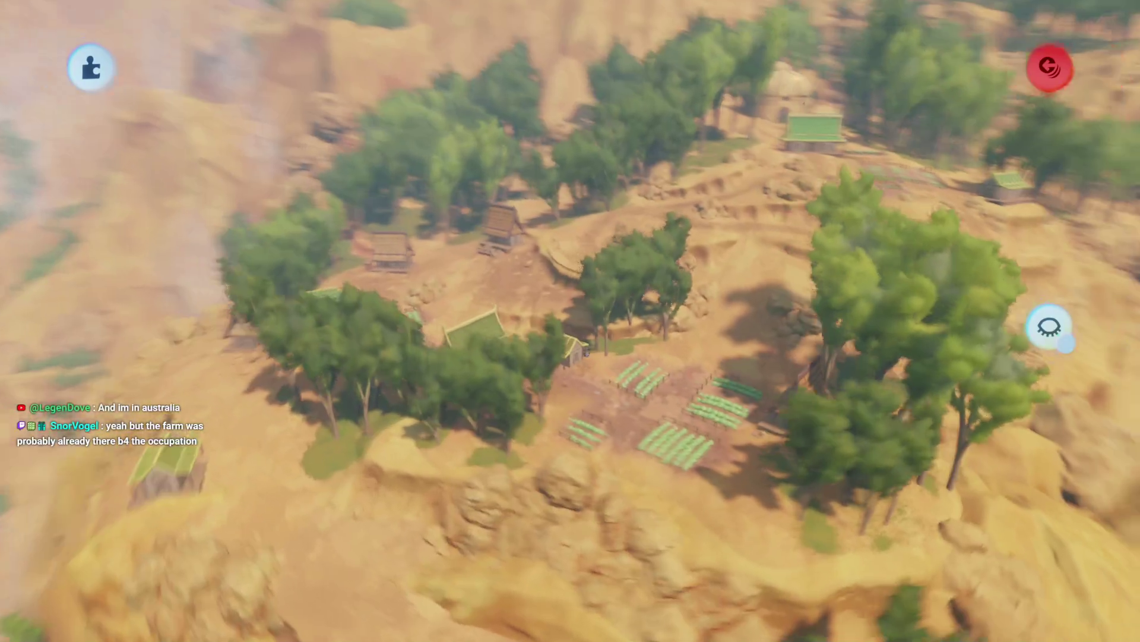
key(w)
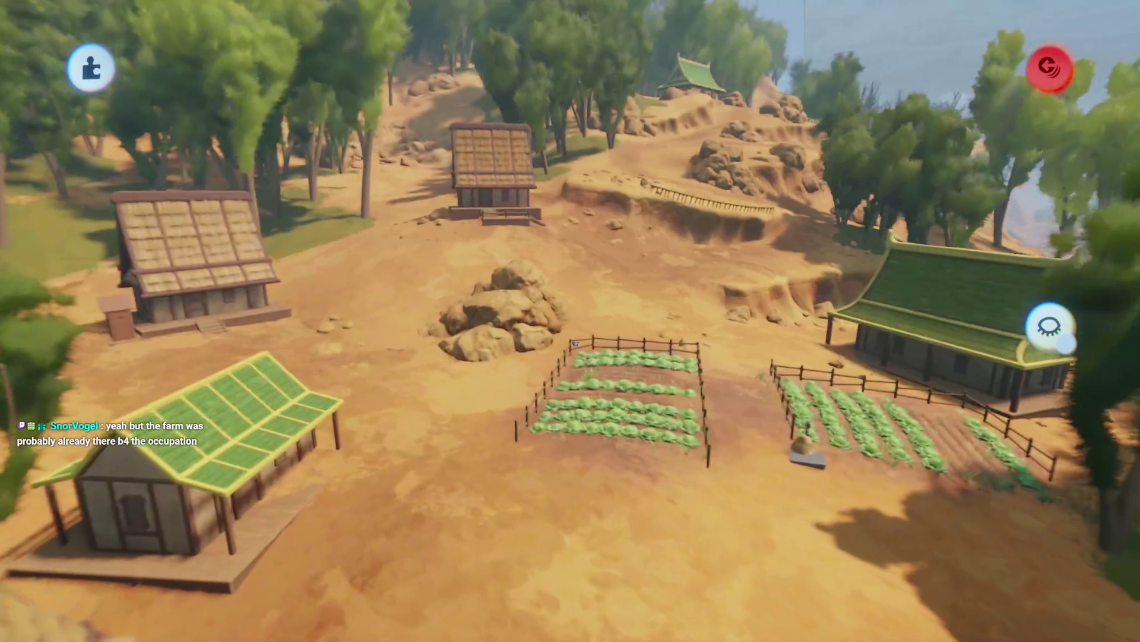
key(s)
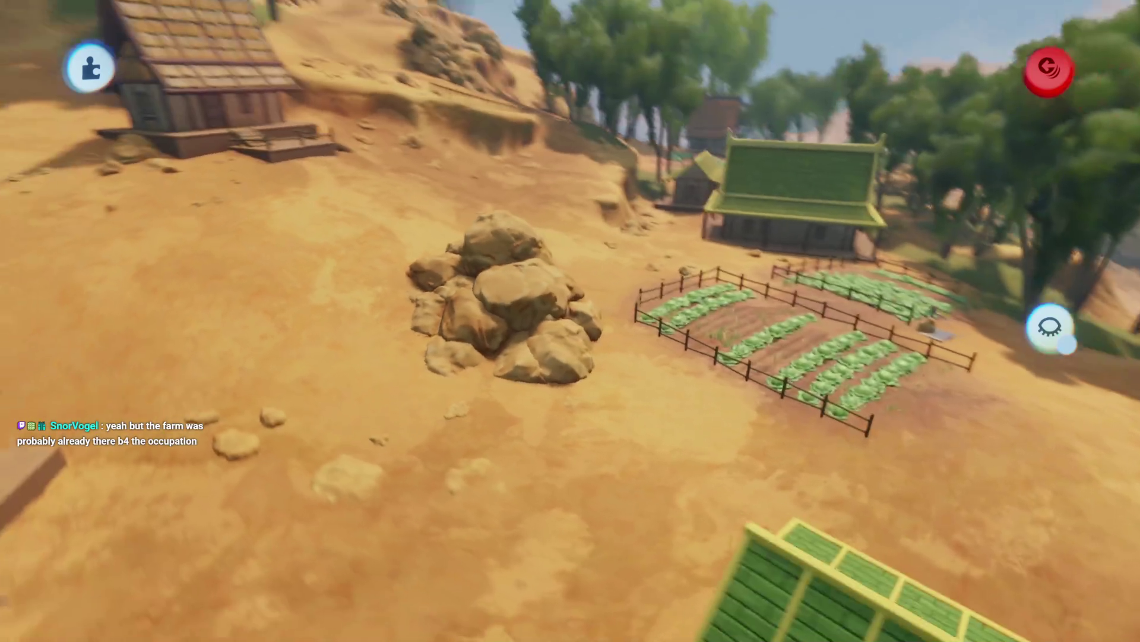
mouse_move(570, 321)
key(a)
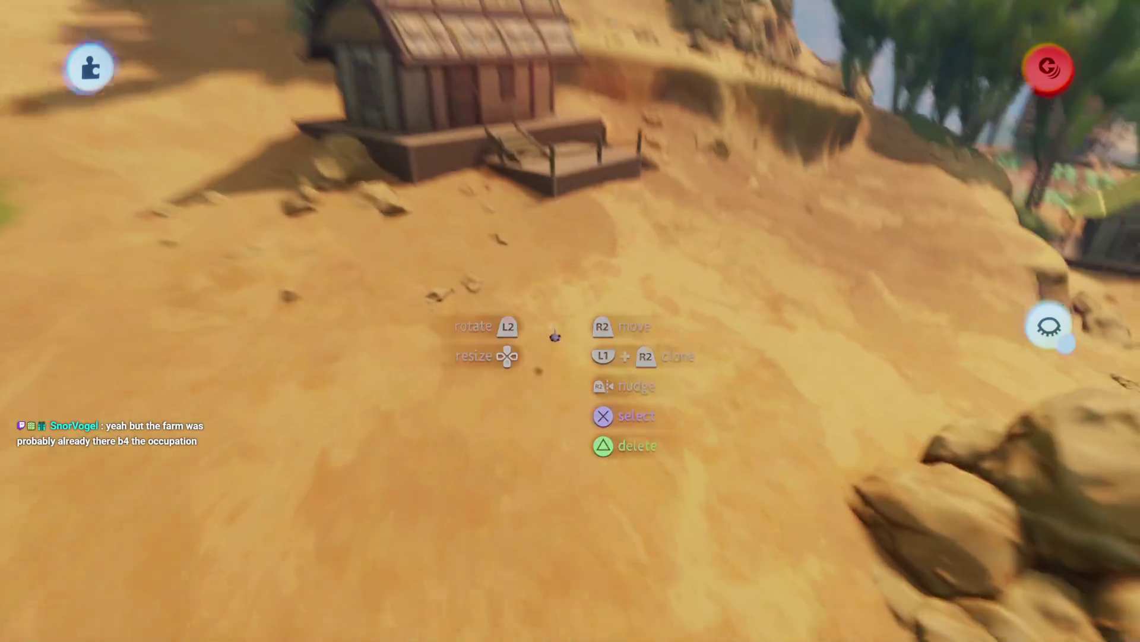
key(Tab)
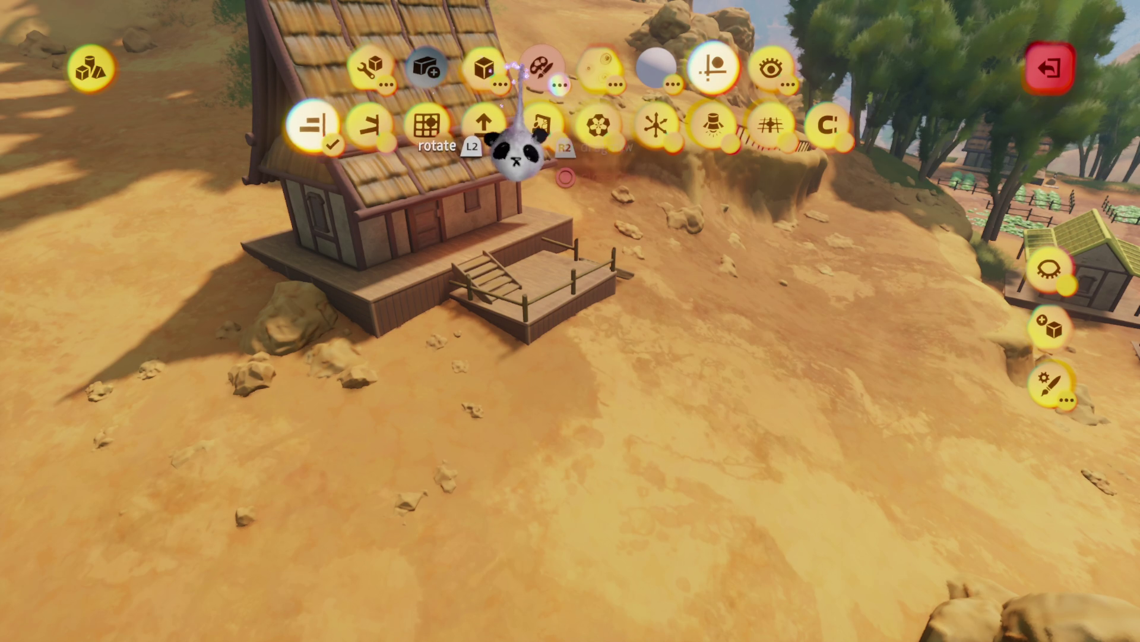
- Set the sculpt colour to a darkened blue
click(523, 253)
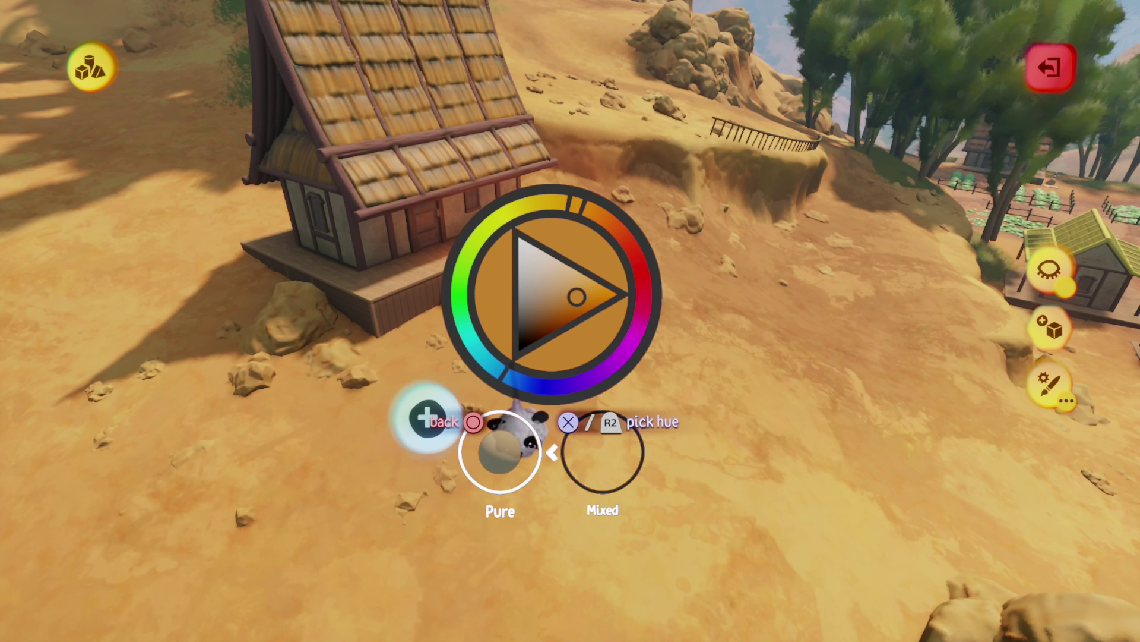
click(514, 416)
click(520, 350)
key(Escape)
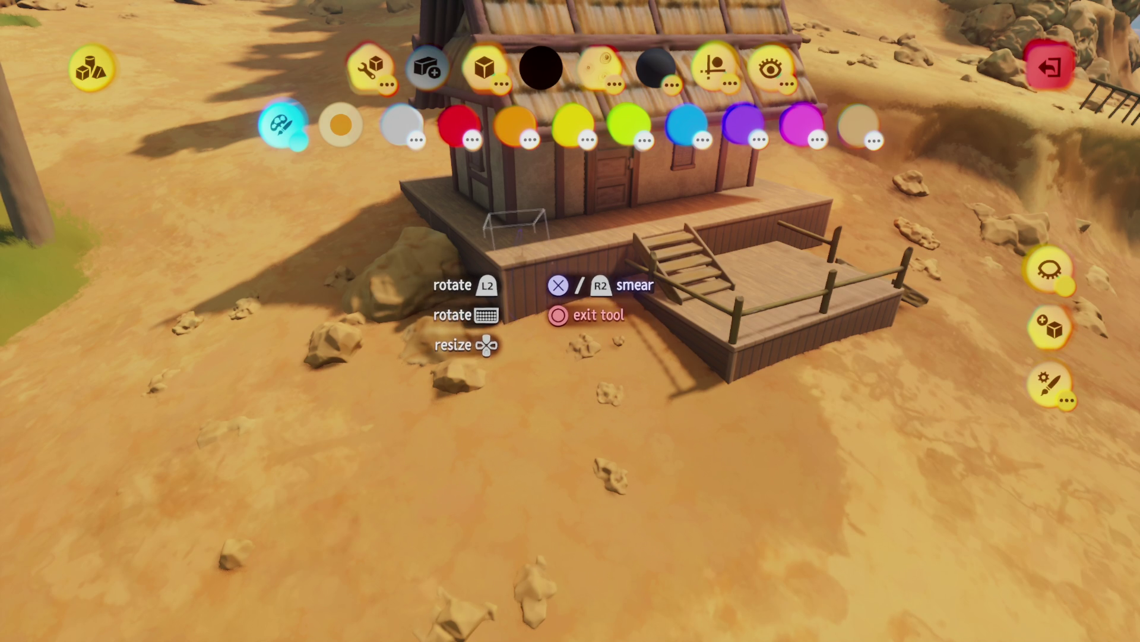
- Choose the flat ellipse shape, switch to spray-painting, and leave the shape editor
click(492, 90)
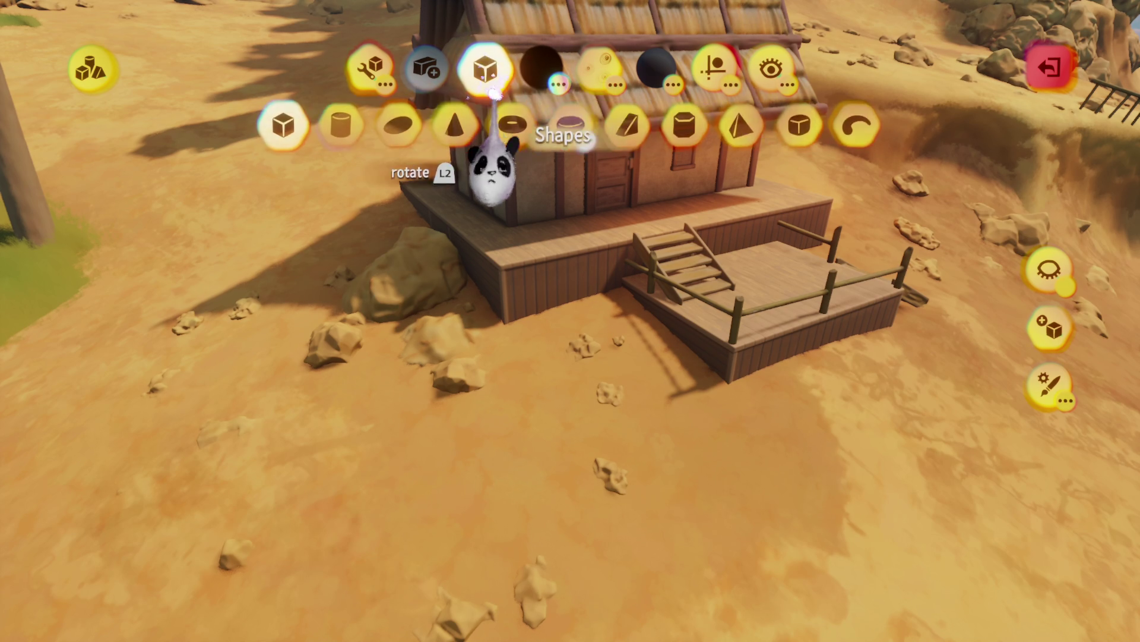
click(394, 123)
click(714, 67)
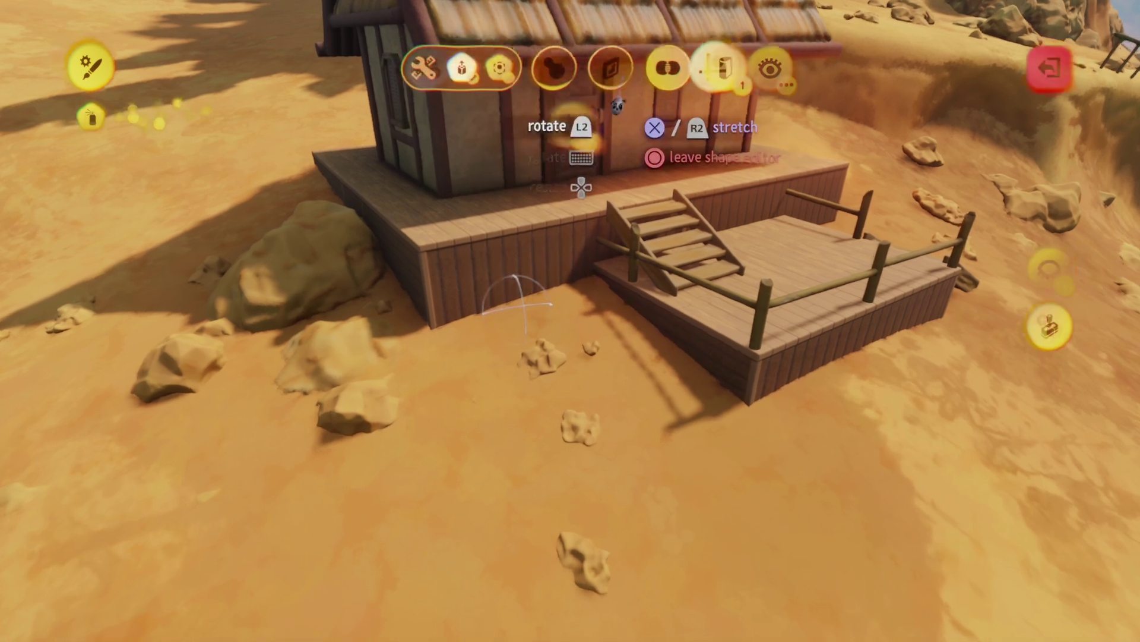
click(545, 127)
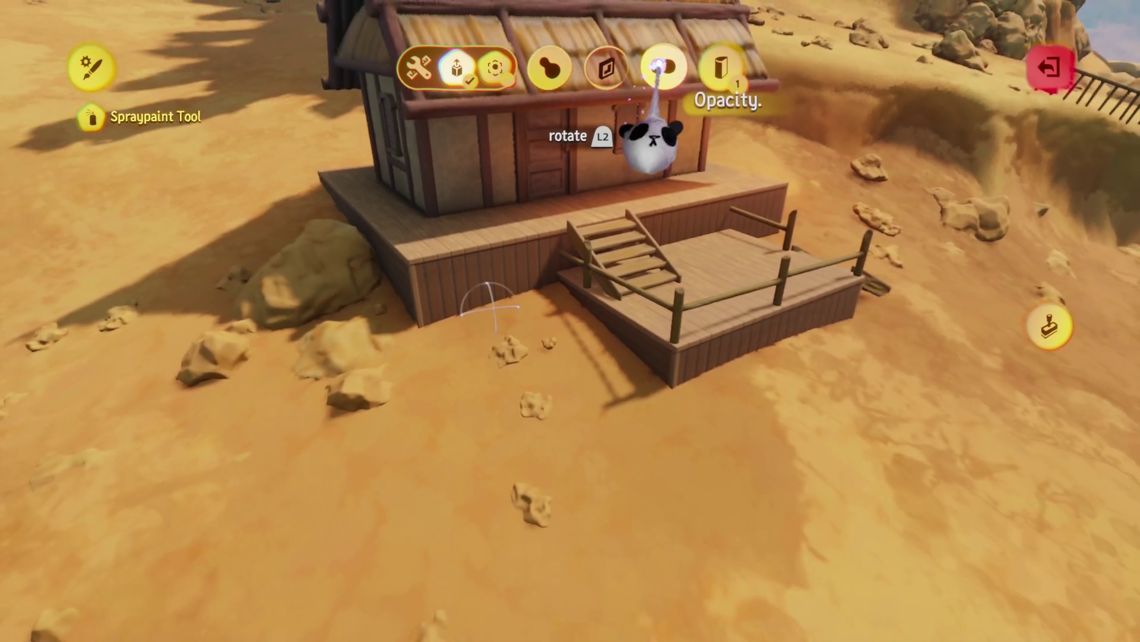
key(Escape)
mouse_move(612, 342)
mouse_down()
mouse_move(722, 383)
mouse_move(722, 320)
mouse_move(522, 356)
mouse_move(460, 309)
mouse_move(570, 240)
mouse_move(463, 271)
mouse_move(497, 299)
mouse_move(556, 310)
mouse_move(466, 364)
mouse_move(532, 347)
mouse_move(580, 262)
mouse_move(514, 378)
mouse_move(526, 423)
mouse_move(553, 341)
mouse_move(553, 281)
mouse_move(456, 293)
mouse_move(578, 286)
mouse_move(480, 271)
mouse_move(625, 352)
mouse_move(584, 370)
mouse_up()
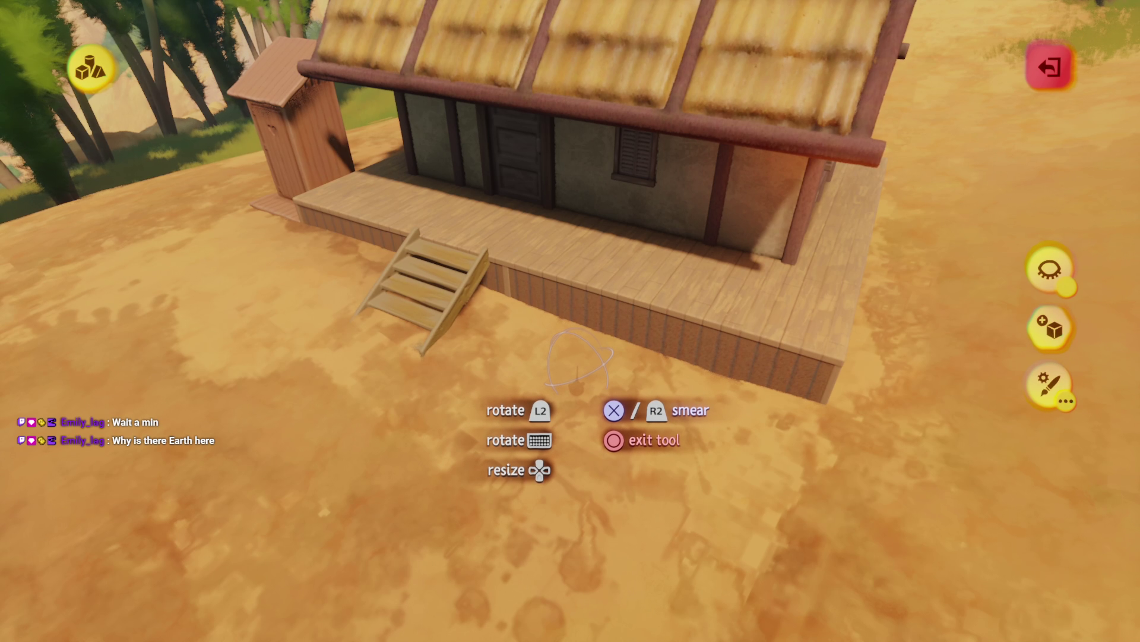
- Smear the painted dirt around the hut's porch and thatched roof
mouse_move(576, 371)
mouse_down()
mouse_move(565, 386)
mouse_move(560, 326)
mouse_move(558, 339)
mouse_move(465, 298)
mouse_move(743, 315)
mouse_up()
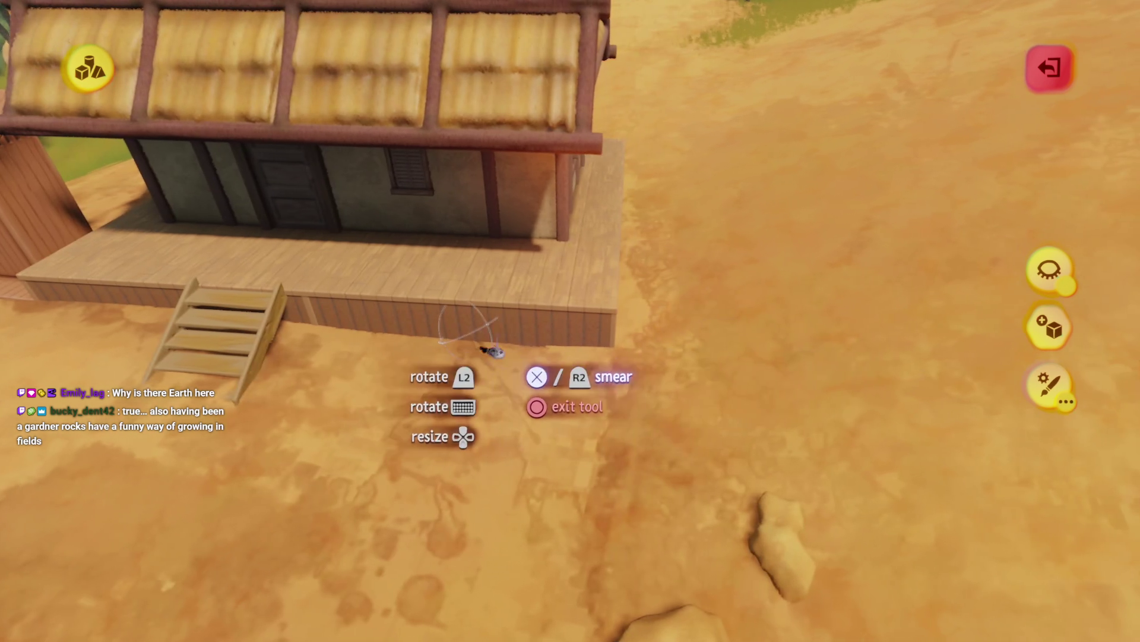
mouse_move(492, 351)
mouse_down()
mouse_move(598, 236)
mouse_move(590, 287)
mouse_move(561, 294)
mouse_up()
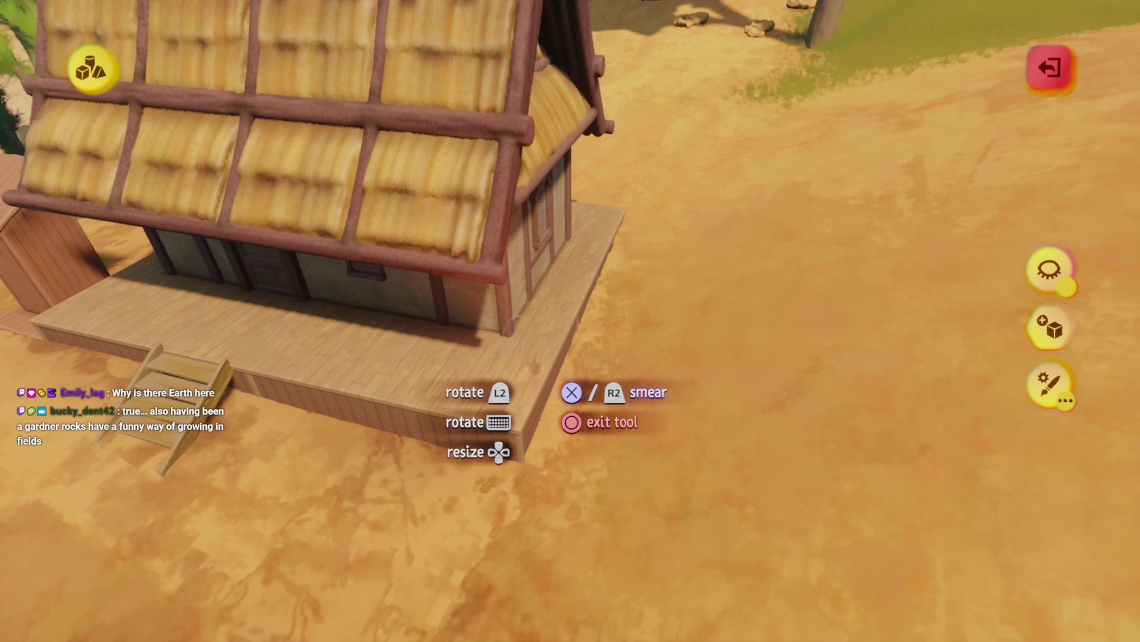
mouse_move(537, 363)
mouse_down()
mouse_move(567, 286)
mouse_move(534, 327)
mouse_move(572, 296)
mouse_move(492, 427)
mouse_up()
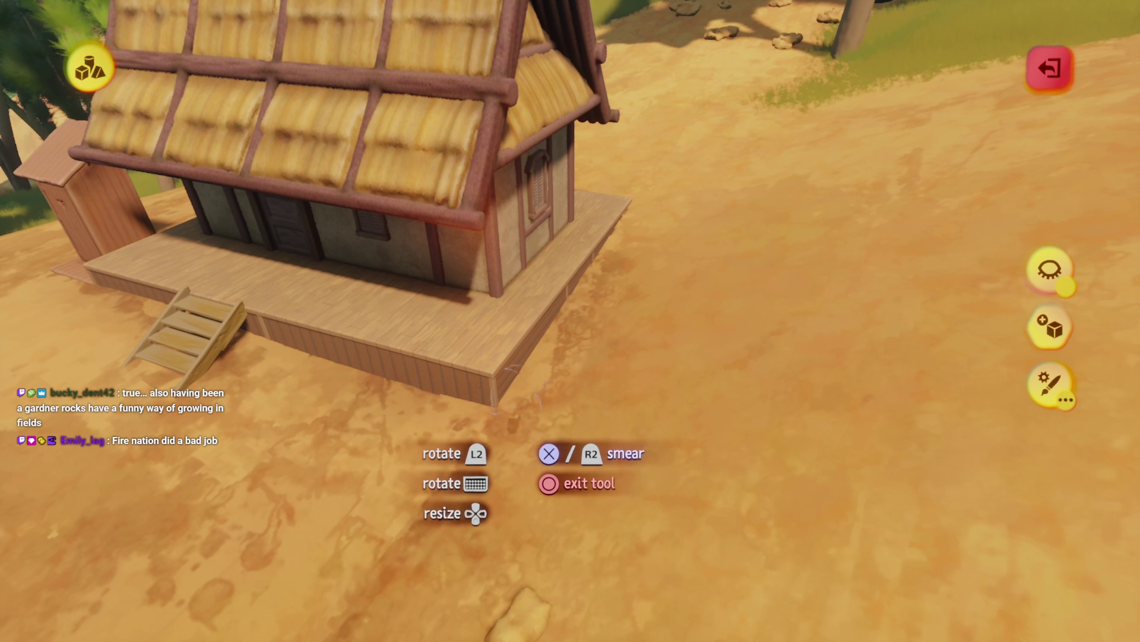
mouse_move(594, 434)
mouse_down()
mouse_move(538, 426)
mouse_move(457, 504)
mouse_move(556, 461)
mouse_move(565, 222)
mouse_move(380, 523)
mouse_move(509, 382)
mouse_move(535, 247)
mouse_move(498, 371)
mouse_move(525, 287)
mouse_move(541, 371)
mouse_move(592, 224)
mouse_move(550, 374)
mouse_move(617, 357)
mouse_move(594, 374)
mouse_move(606, 419)
mouse_move(608, 366)
mouse_up()
key(Escape)
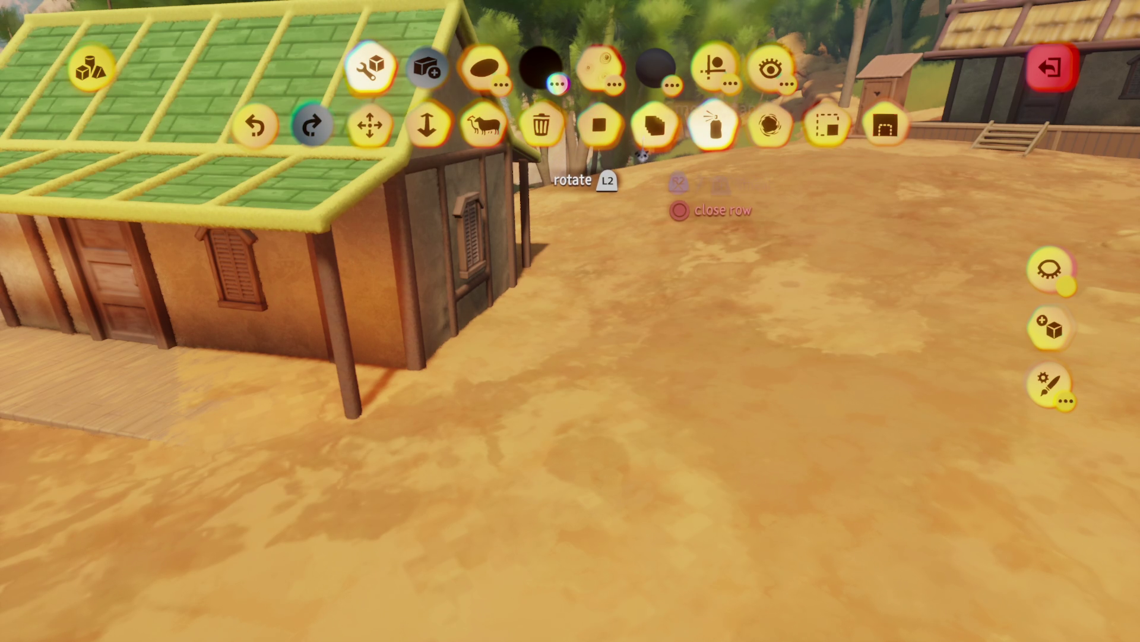
- Switch to the Stamp Shape tool with a sphere shape
key(Escape)
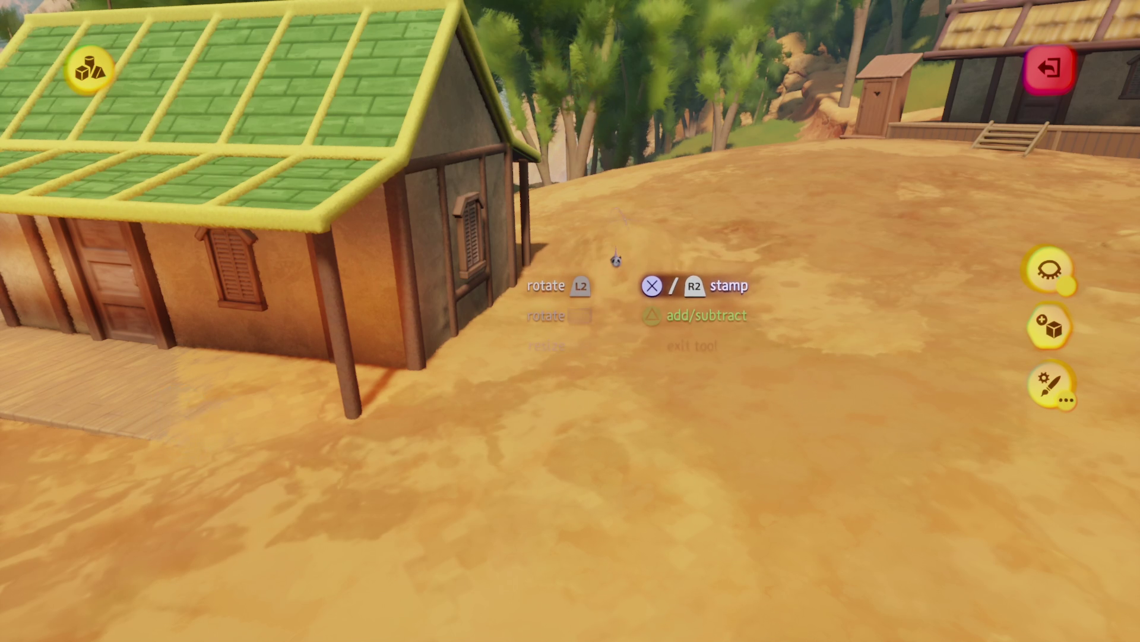
key(Escape)
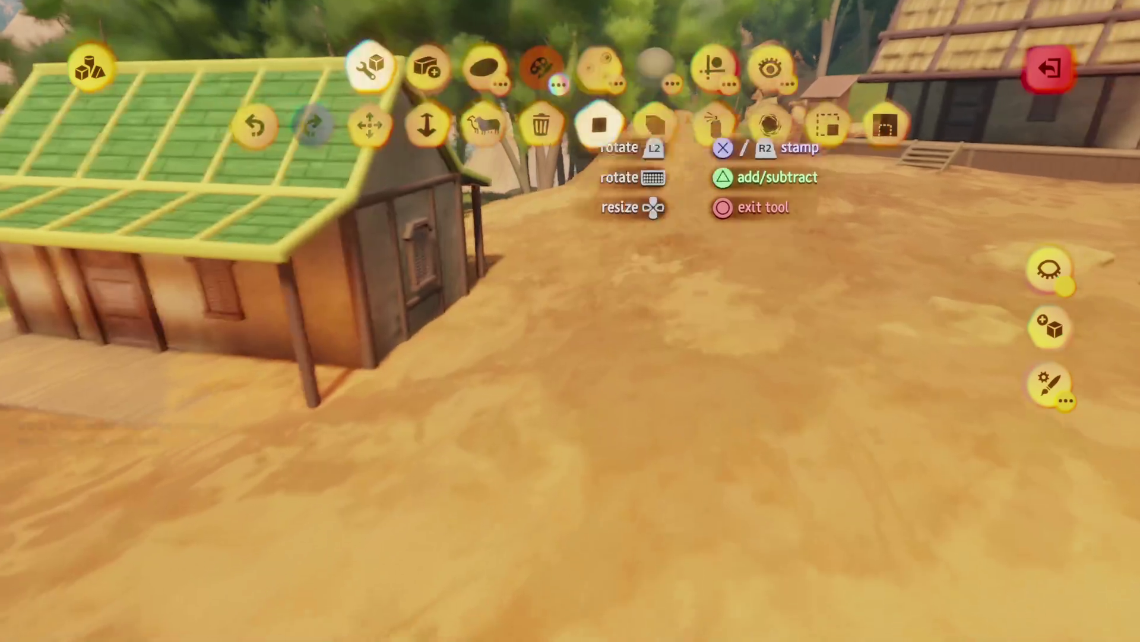
click(671, 116)
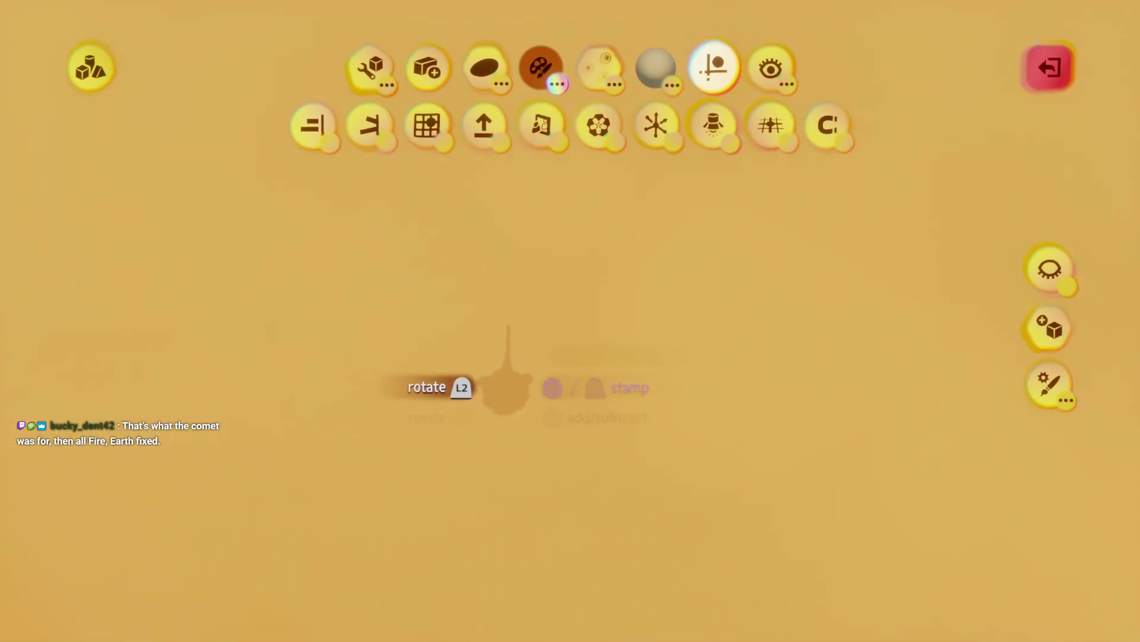
key(Escape)
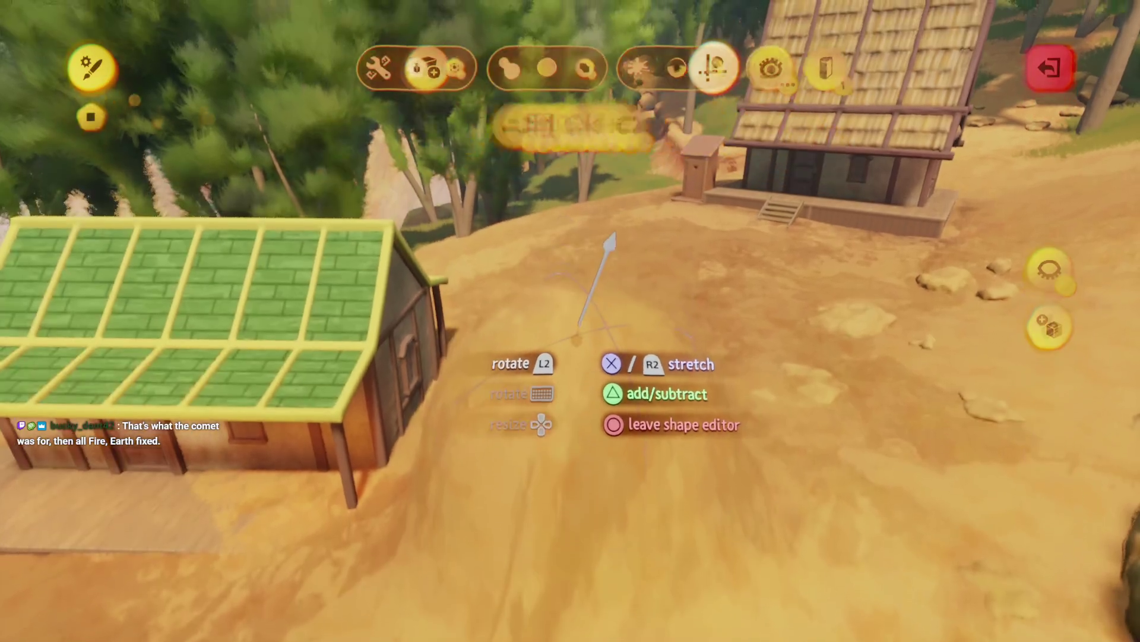
key(Escape)
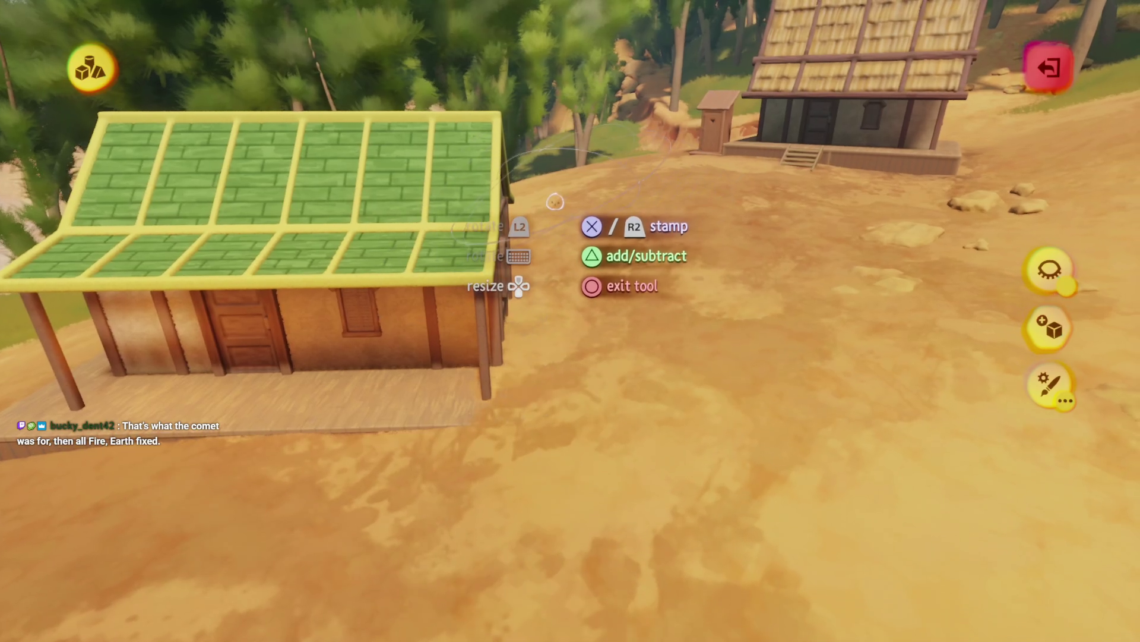
key(Escape)
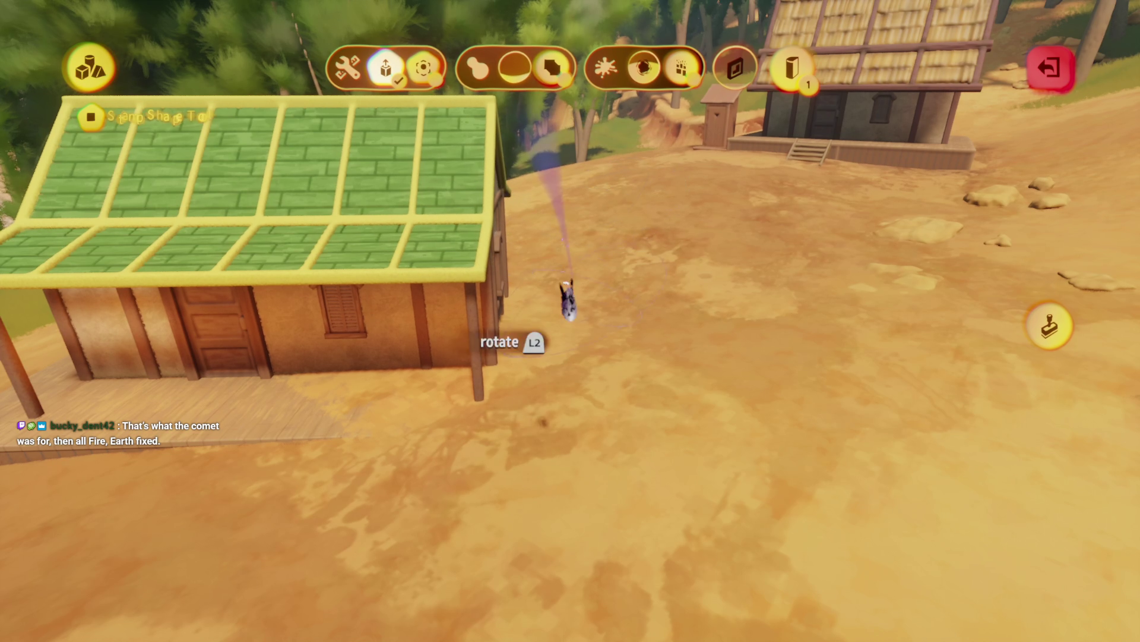
- Resume stamping at the cabbage fields before the green-roofed hall, then exit sculpting
key(Escape)
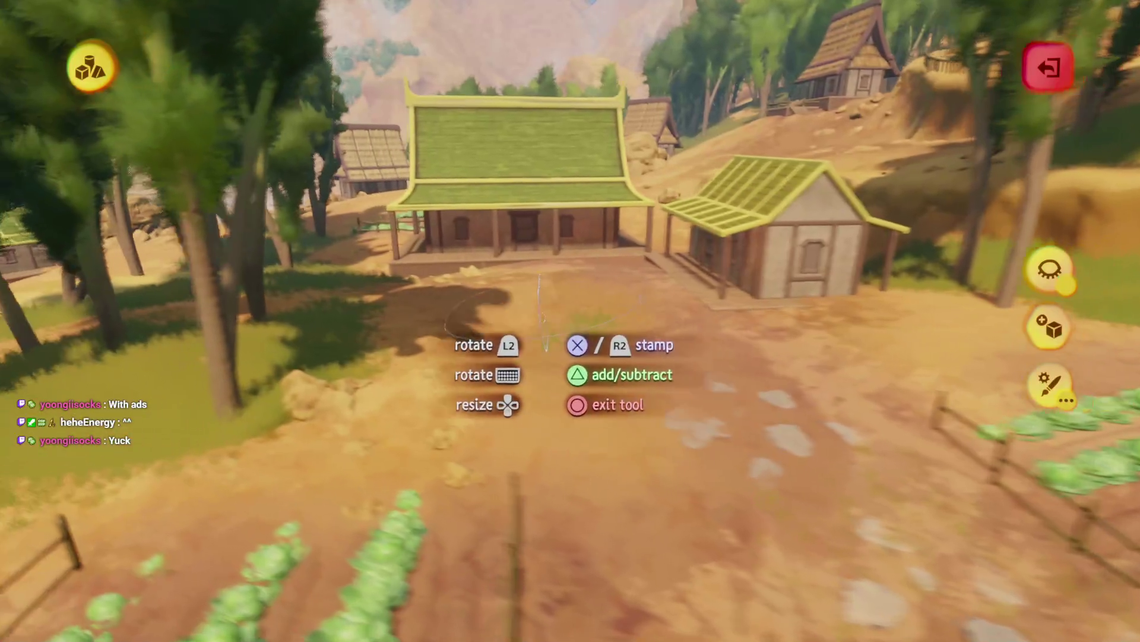
key(Escape)
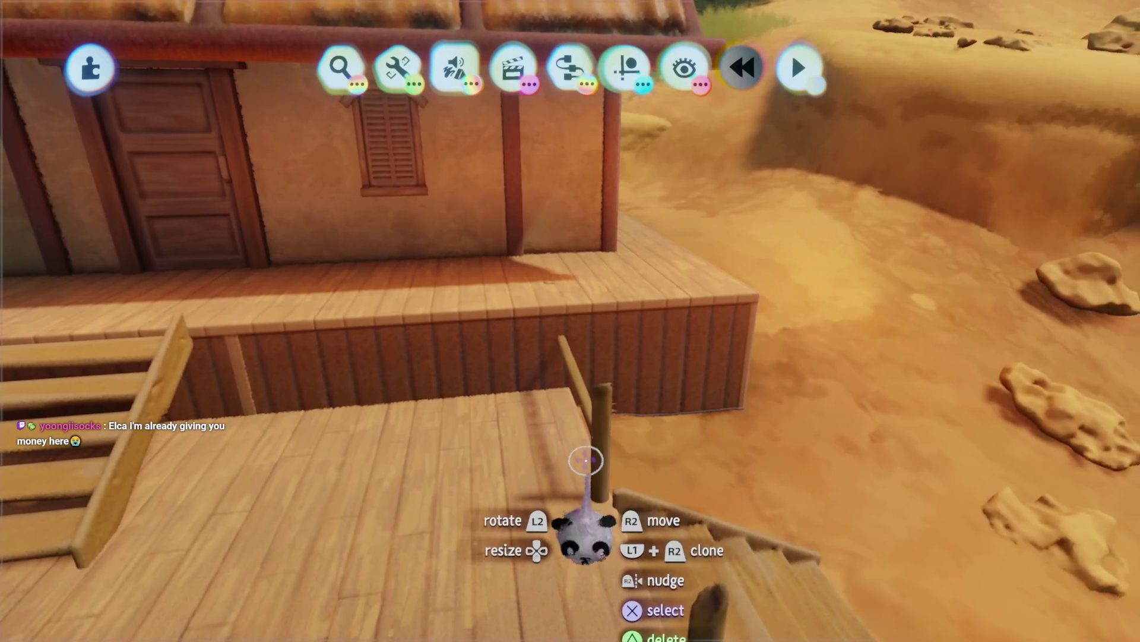
- Exit sculpt mode to select and move objects by the hut's wooden porch
key(Escape)
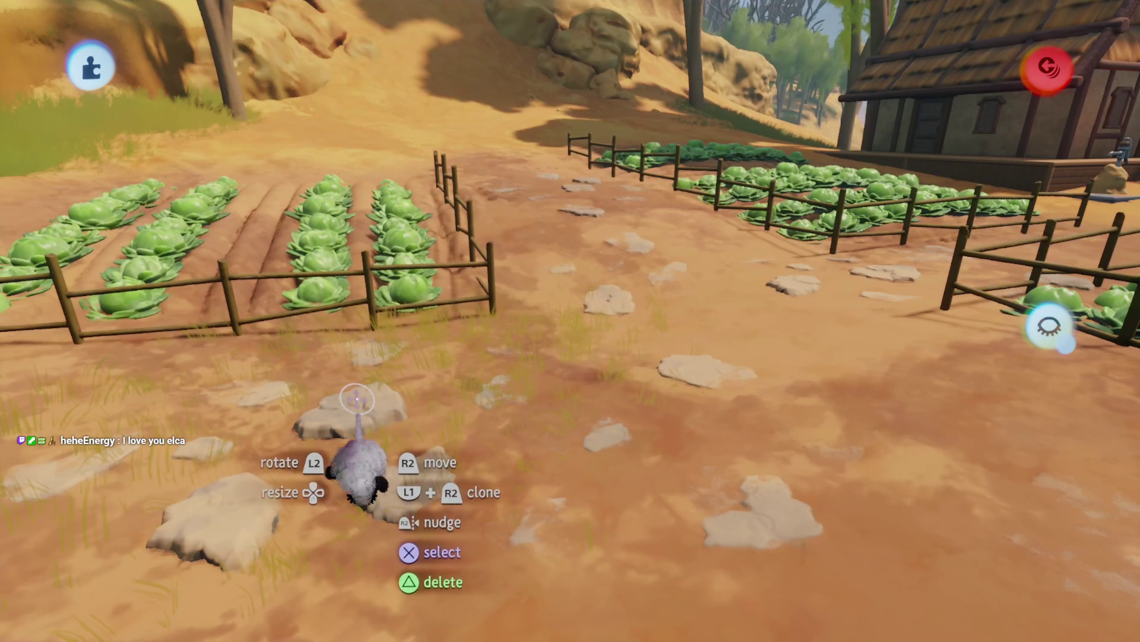
- Leave sculpt mode near the cabbage fields
key(Escape)
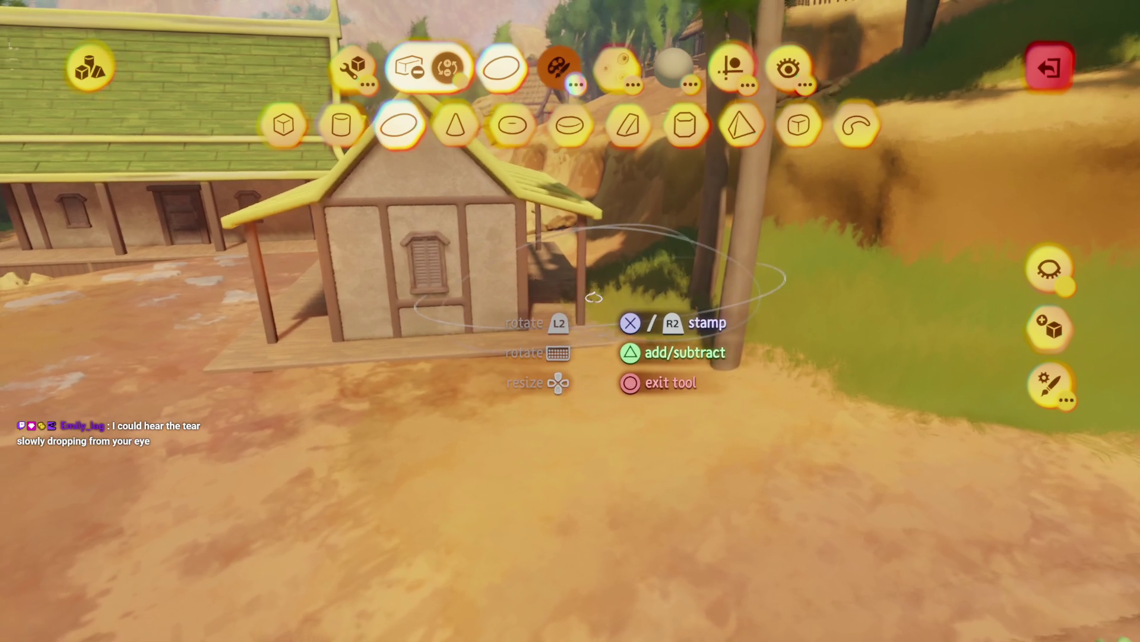
- Exit sculpting back to object editing at the long hut's porch and stairs
key(Escape)
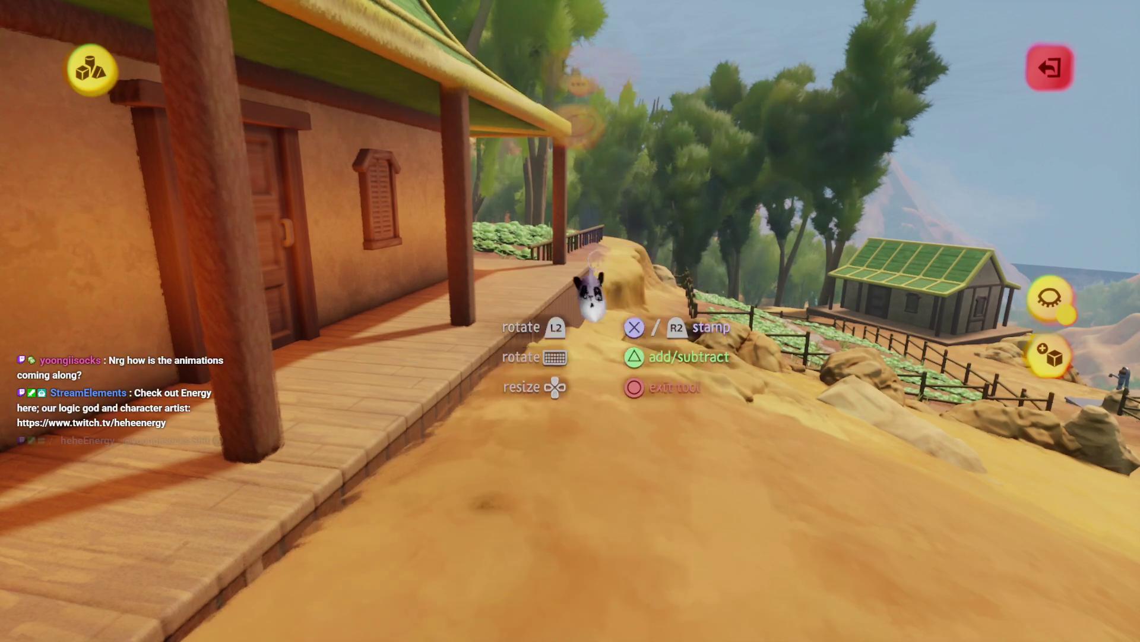
key(Escape)
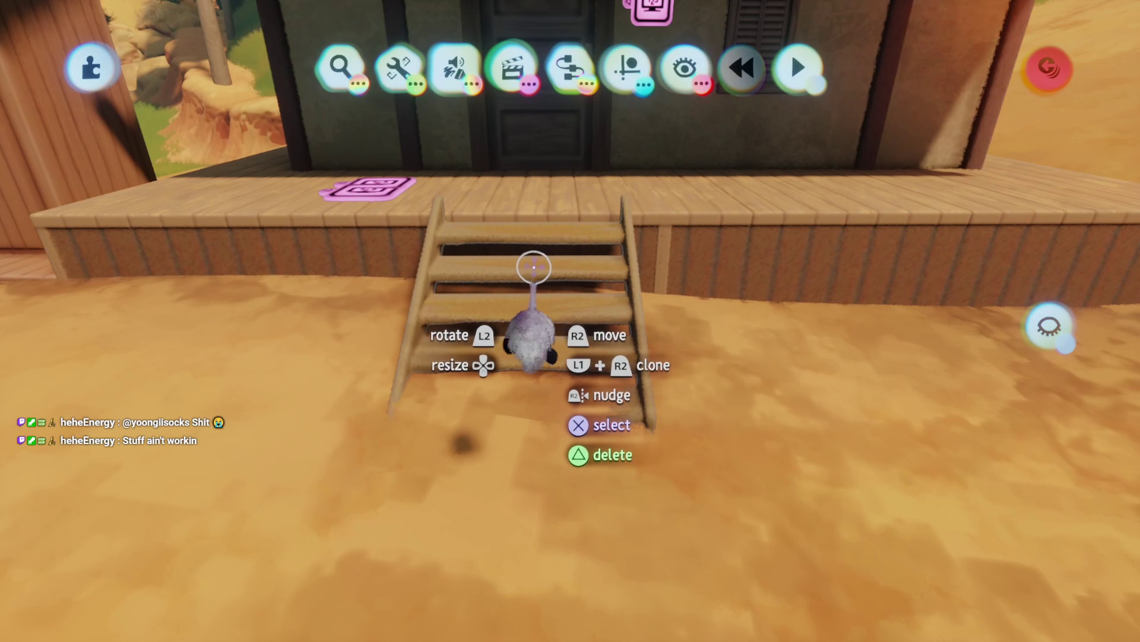
- Leave the boulder sculpt by the hut stairs and bring up the scene menu
key(Escape)
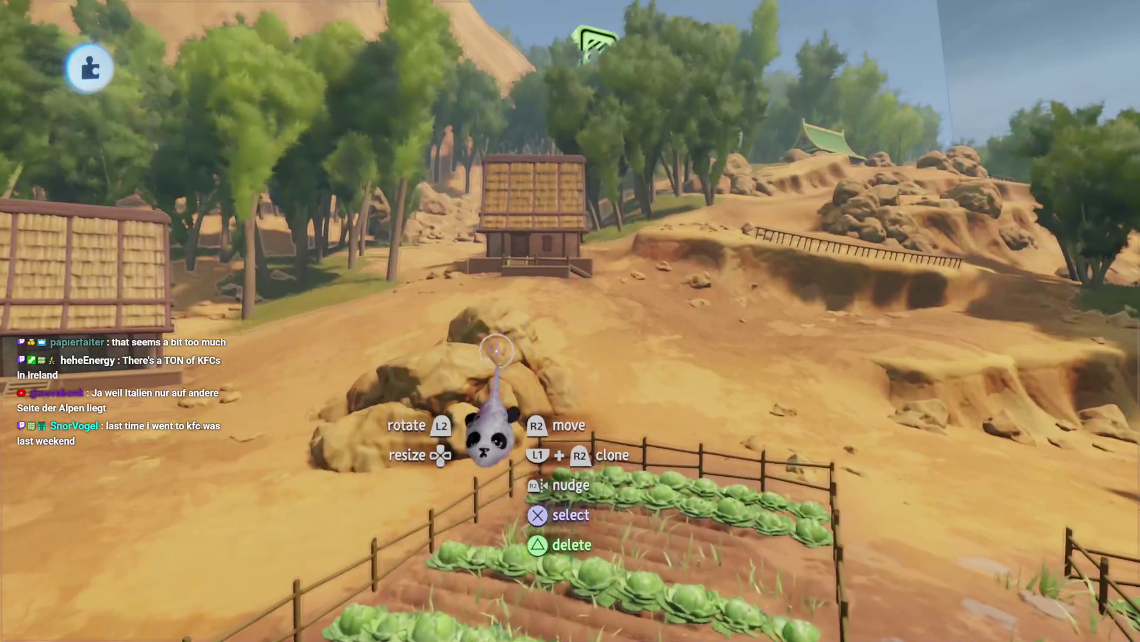
key(Escape)
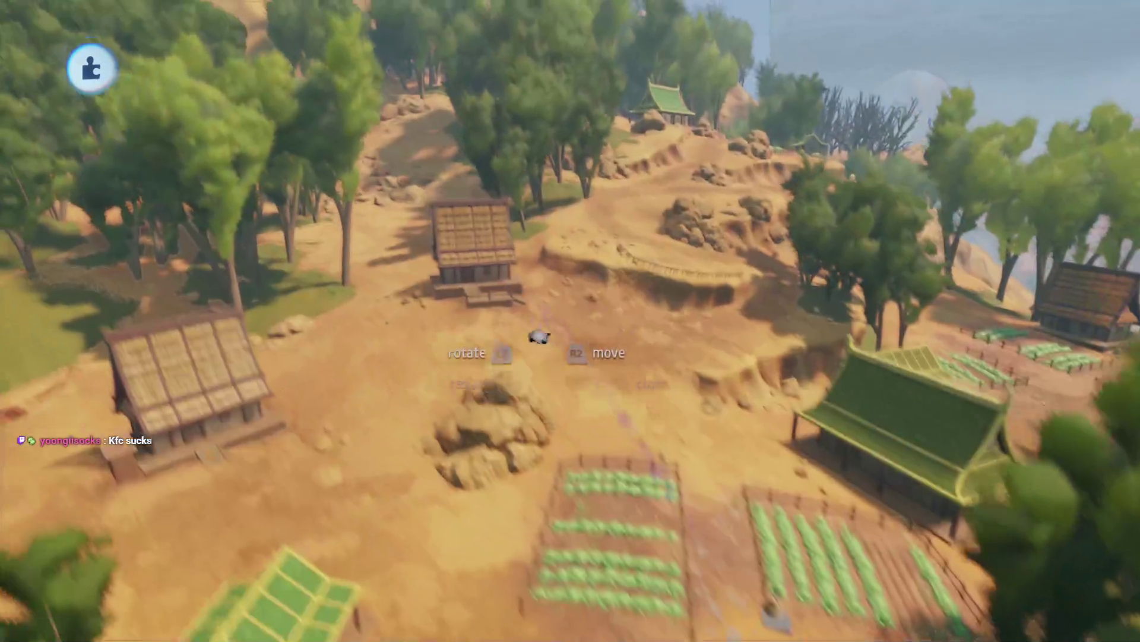
key(Escape)
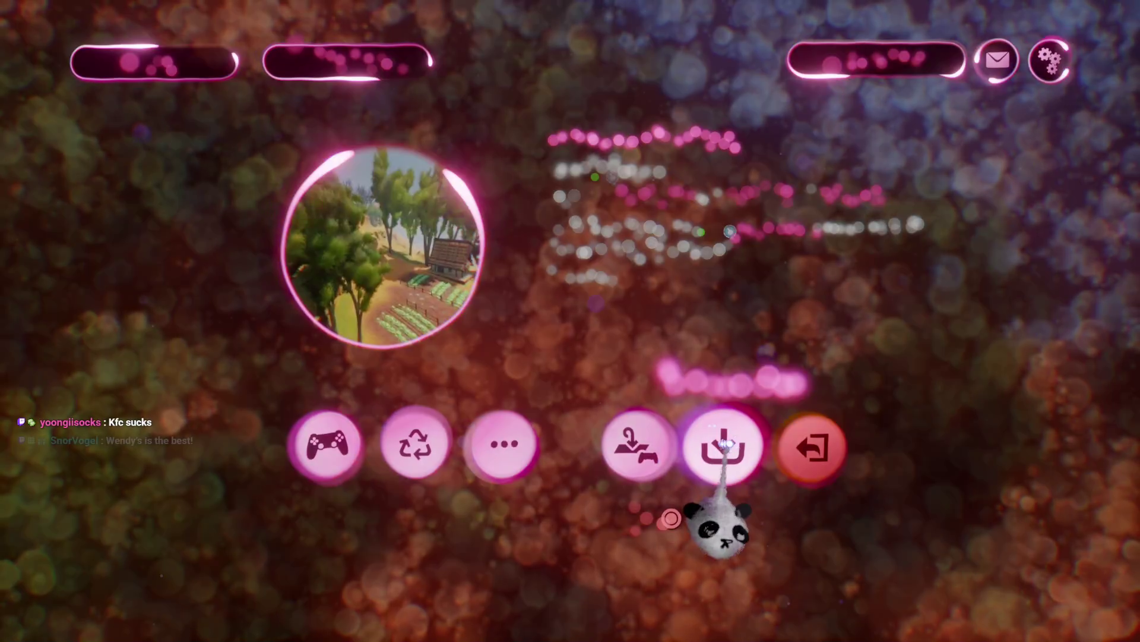
- Save Haru's Village online as a private version and return to the village
click(724, 445)
click(920, 324)
click(1057, 56)
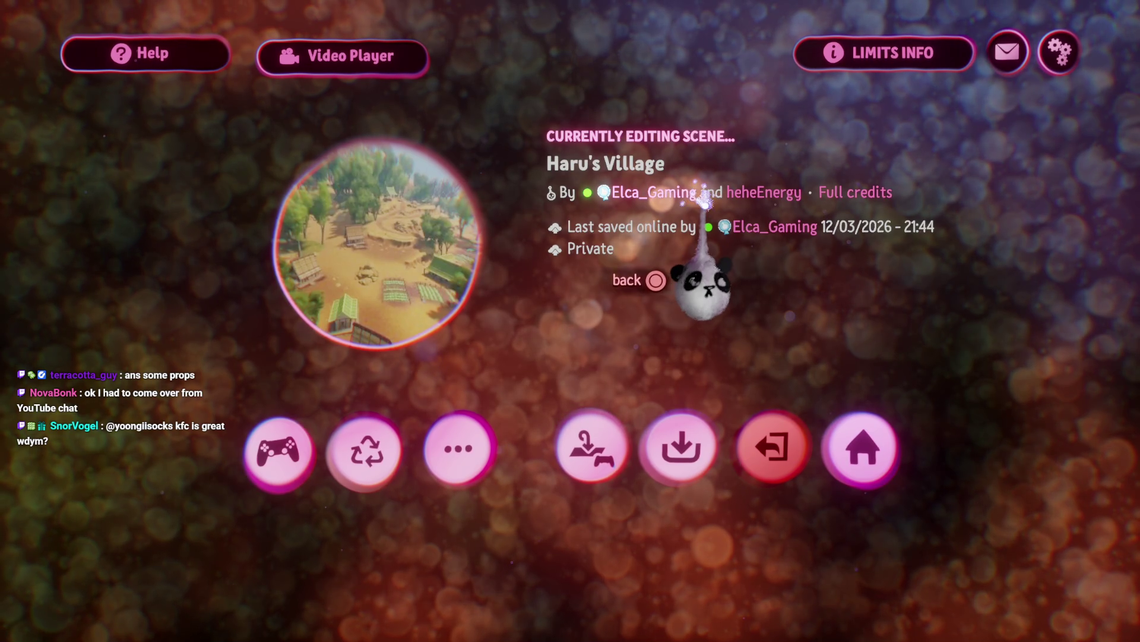
key(Escape)
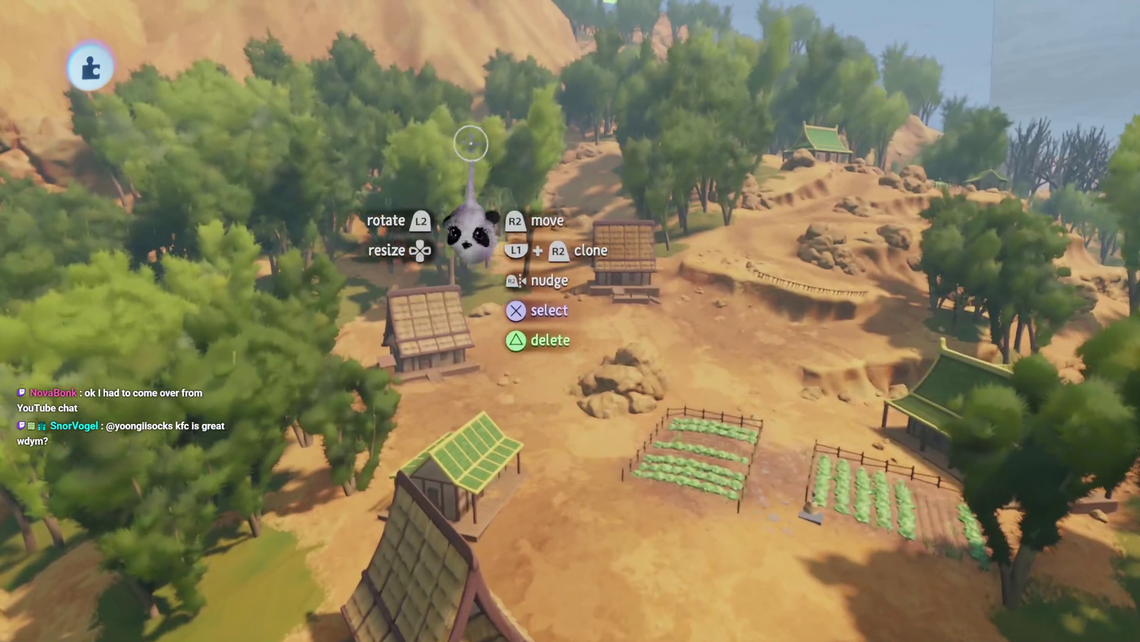
- Exit sculpt mode and tint the grass clump leaves by the rocks pale beige
click(471, 230)
key(Escape)
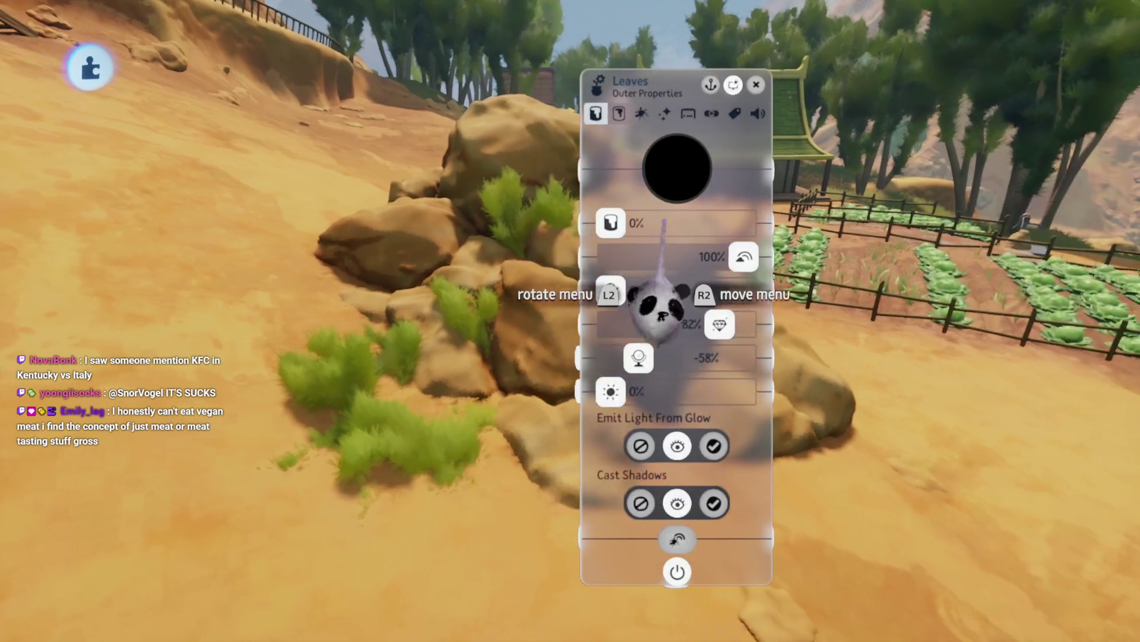
click(667, 185)
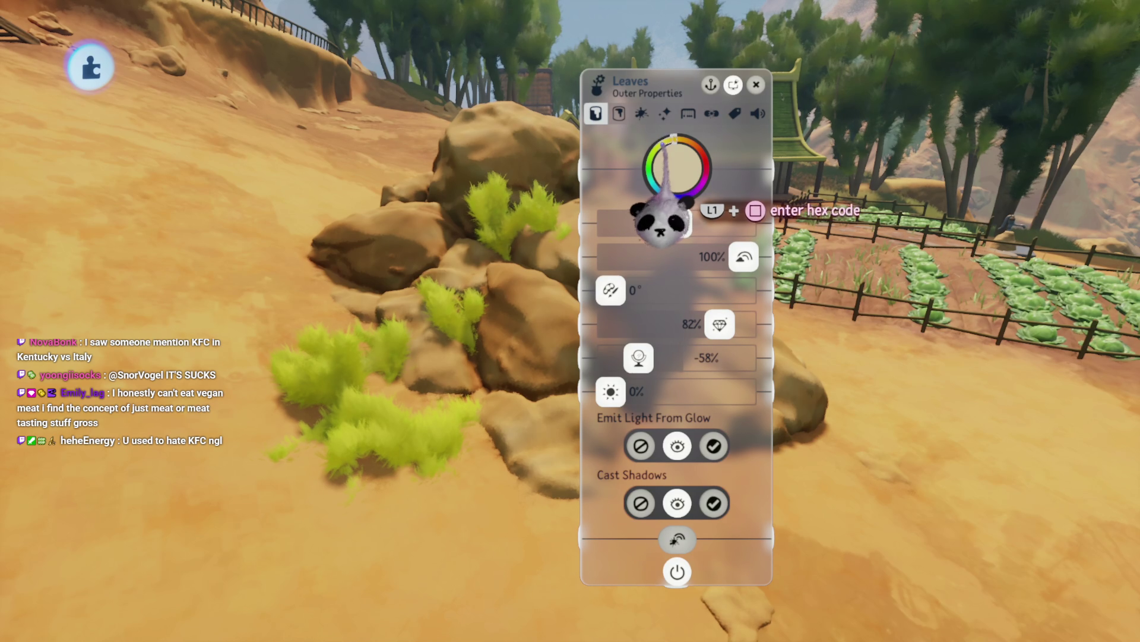
- Settle the leaves' tint on beige in the full colour picker
click(674, 139)
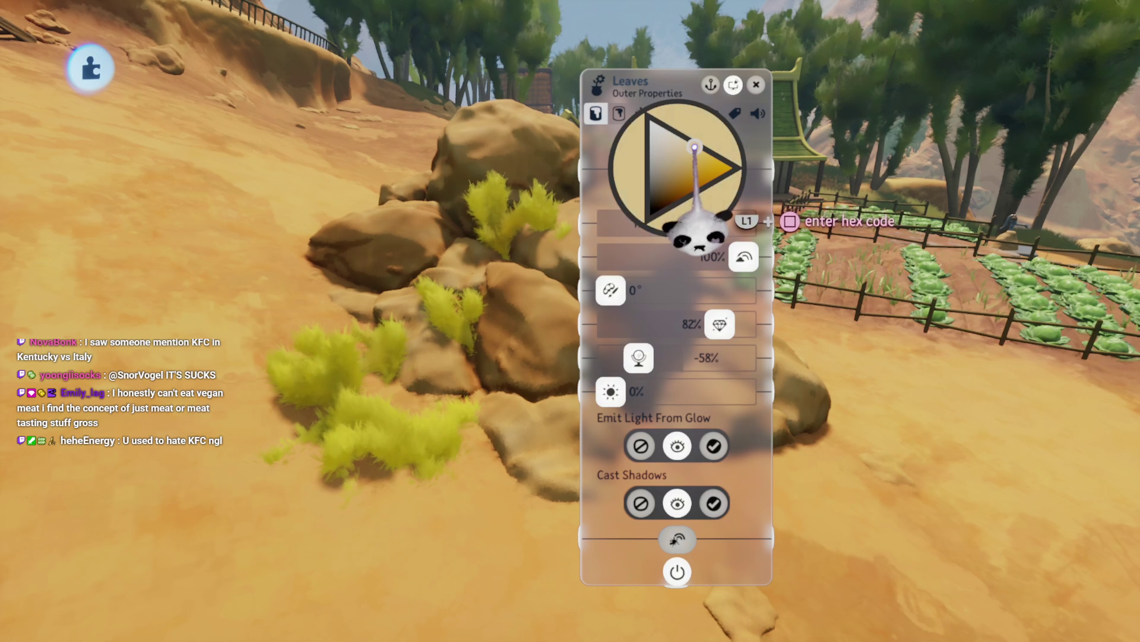
click(713, 242)
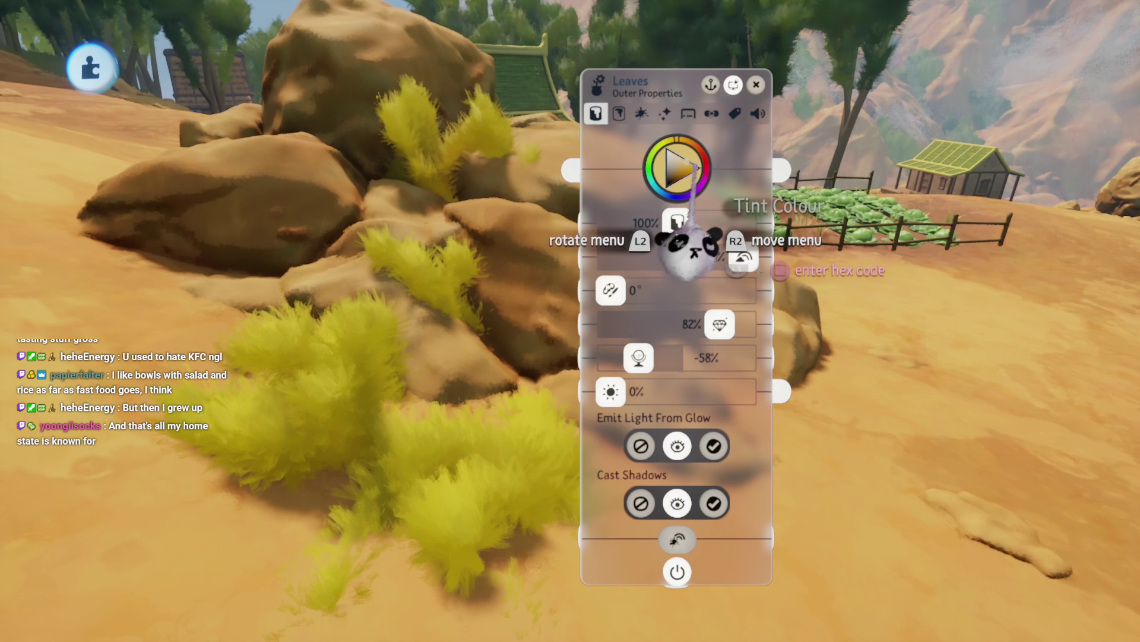
click(692, 165)
key(Escape)
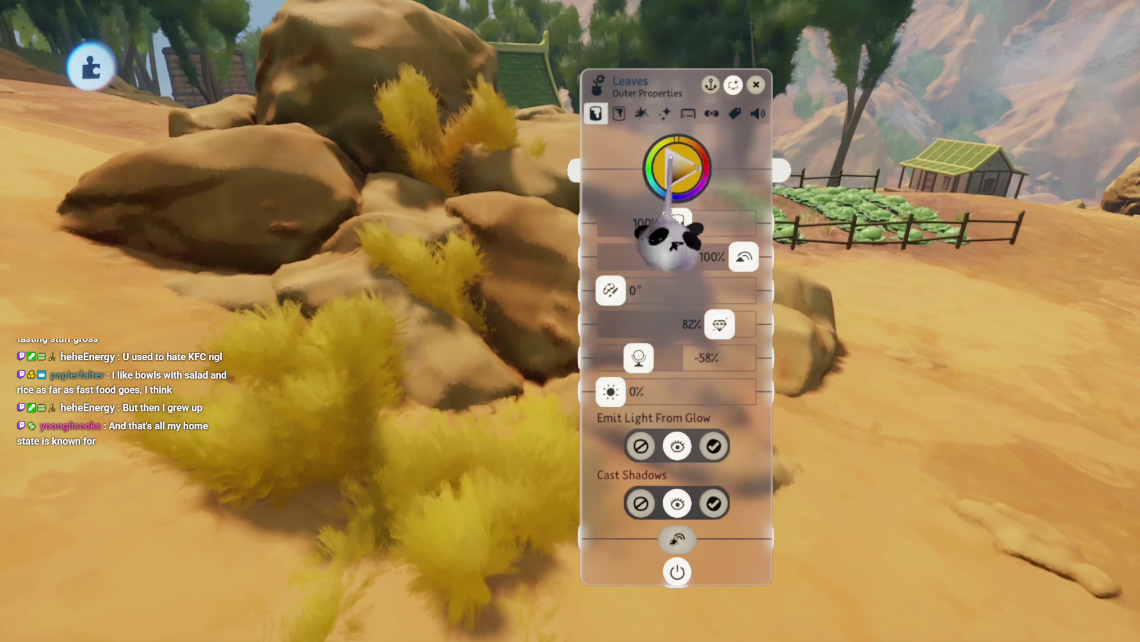
key(Escape)
- Move a grass clump up onto the rock pile
mouse_move(509, 480)
mouse_down()
mouse_move(527, 452)
mouse_move(527, 315)
mouse_move(469, 618)
mouse_move(480, 600)
mouse_up()
mouse_move(495, 529)
mouse_down()
mouse_move(483, 379)
mouse_move(488, 361)
mouse_move(512, 392)
mouse_move(503, 355)
mouse_move(504, 369)
mouse_move(514, 331)
mouse_move(494, 325)
mouse_up()
key(w)
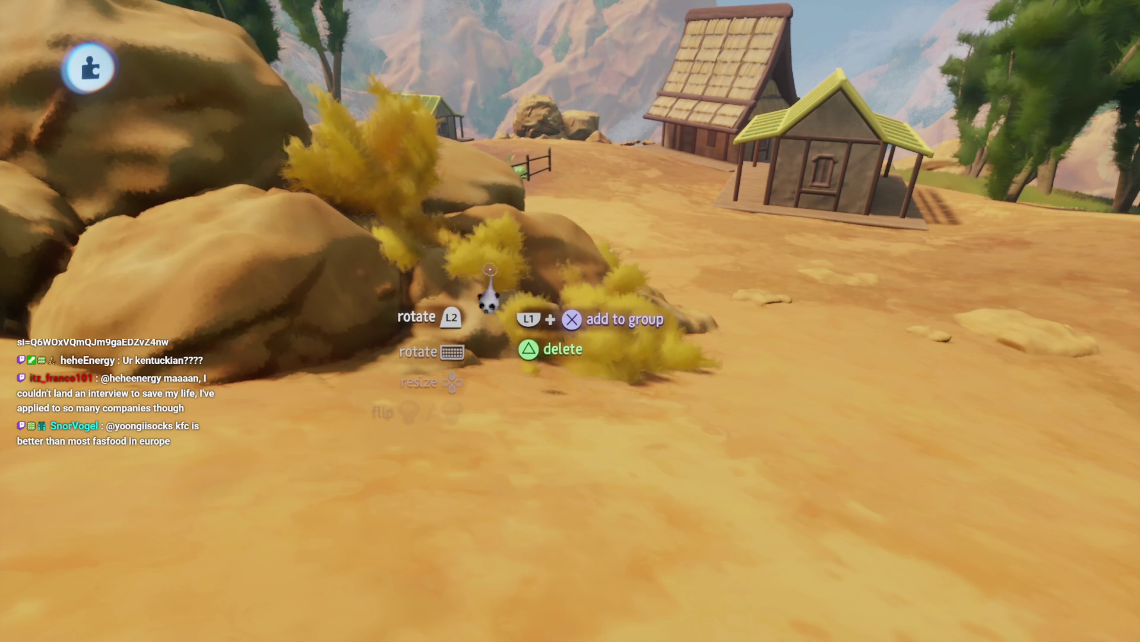
- Recolour the leaves brown-orange and raise Waxiness/Metalness from -58%
key(t)
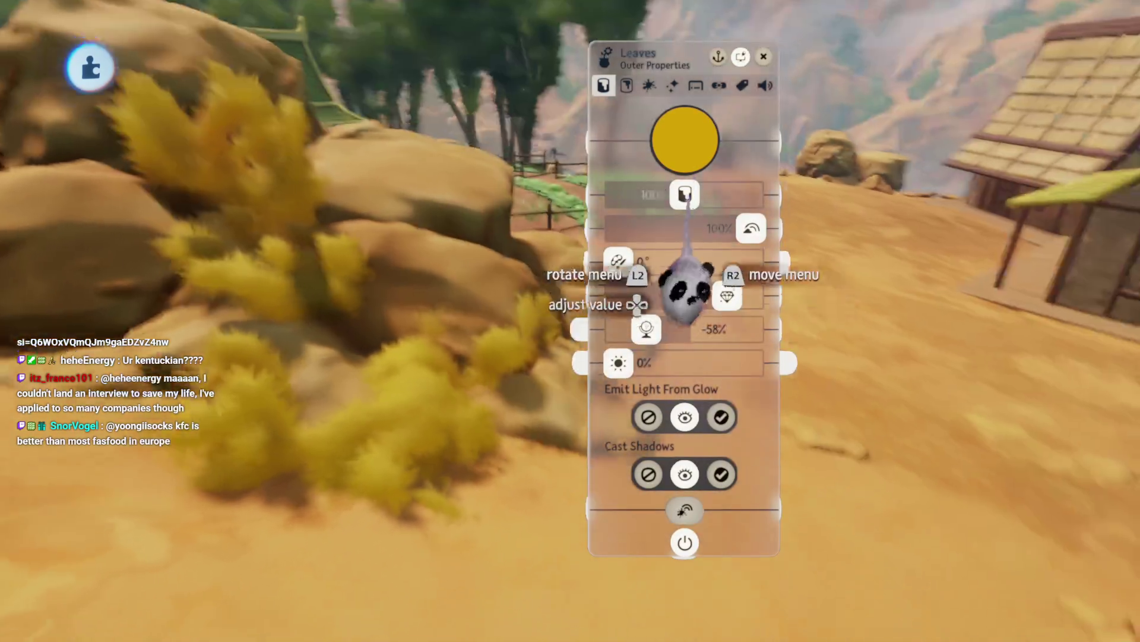
click(685, 169)
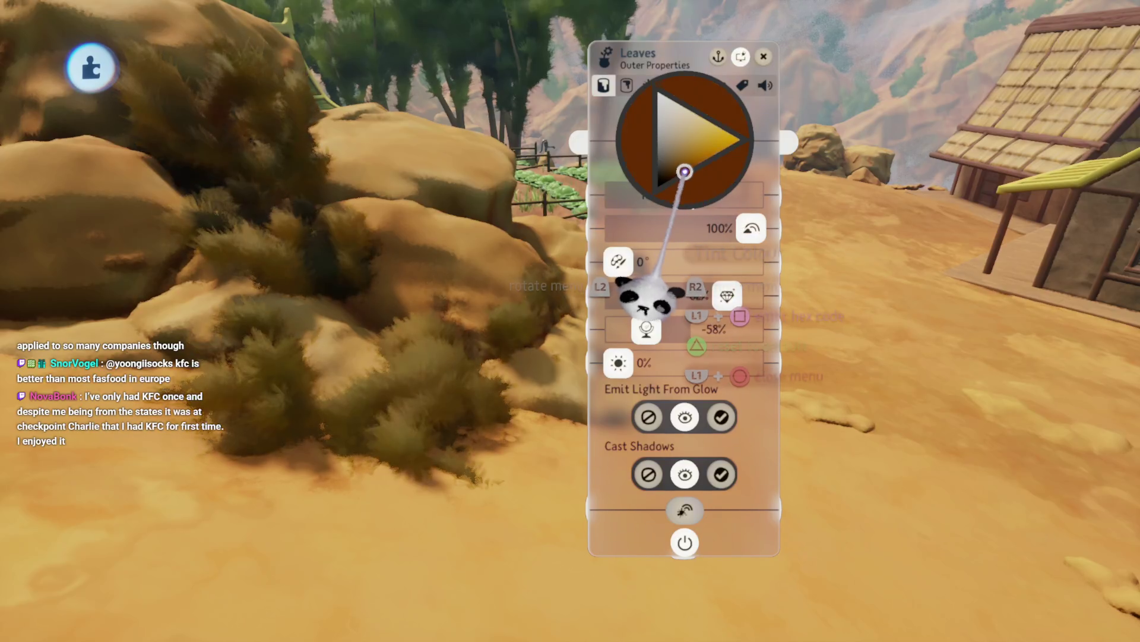
key(Escape)
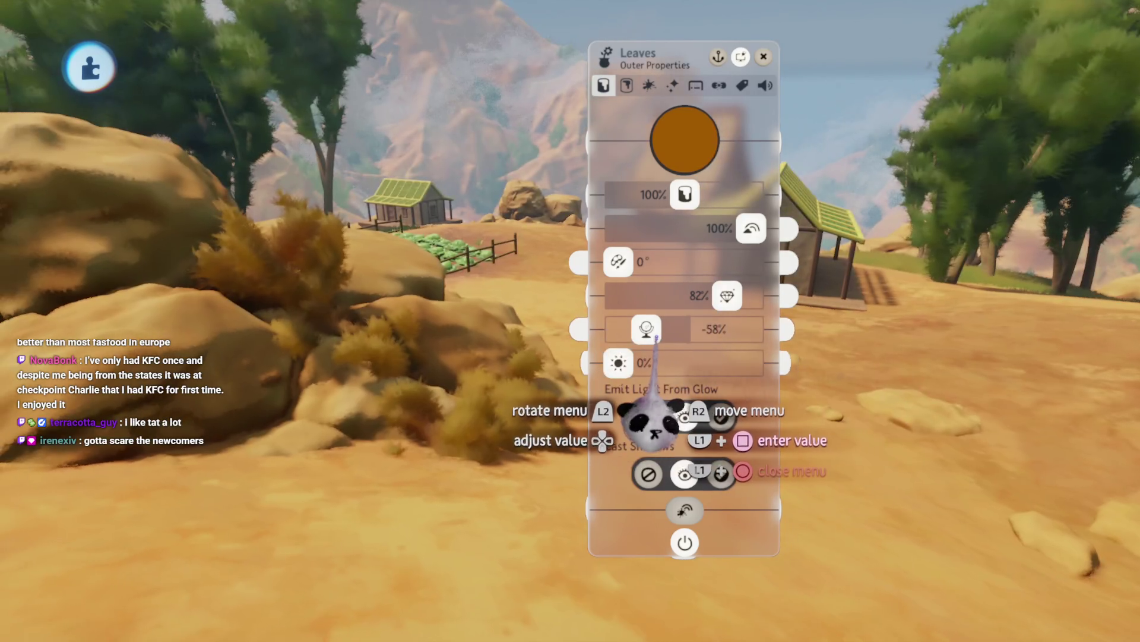
drag(657, 337, 670, 333)
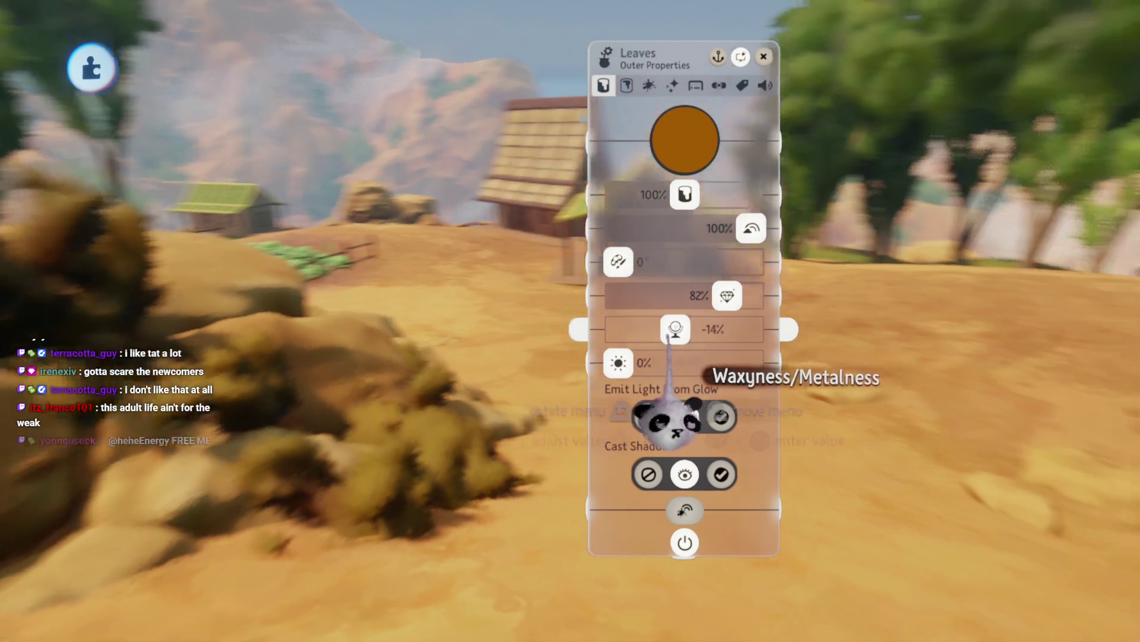
key(Escape)
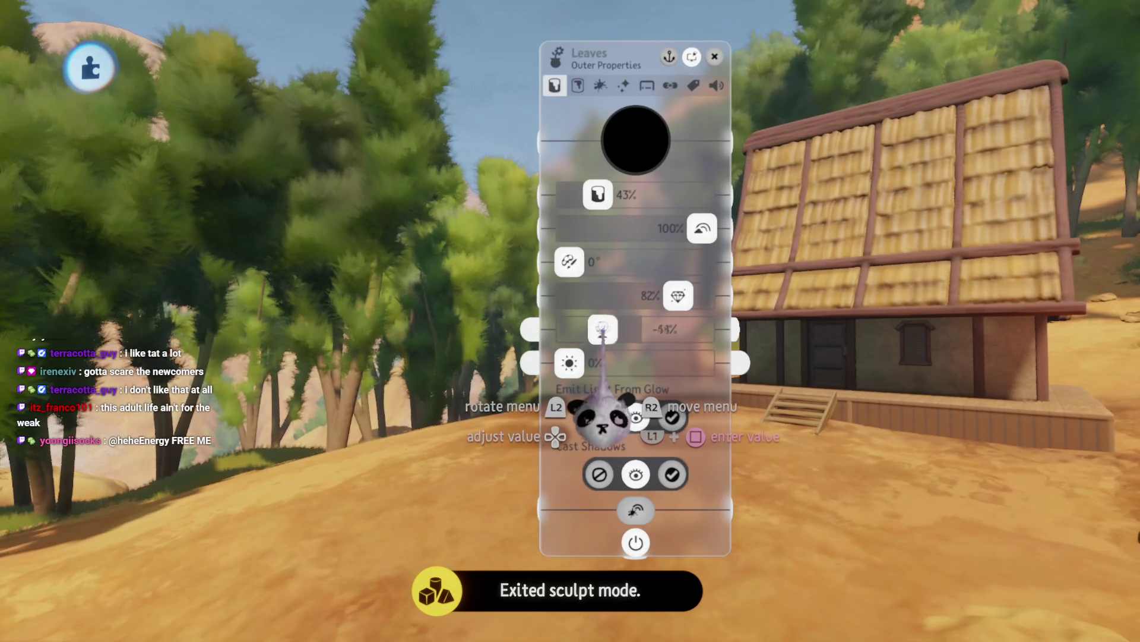
key(Escape)
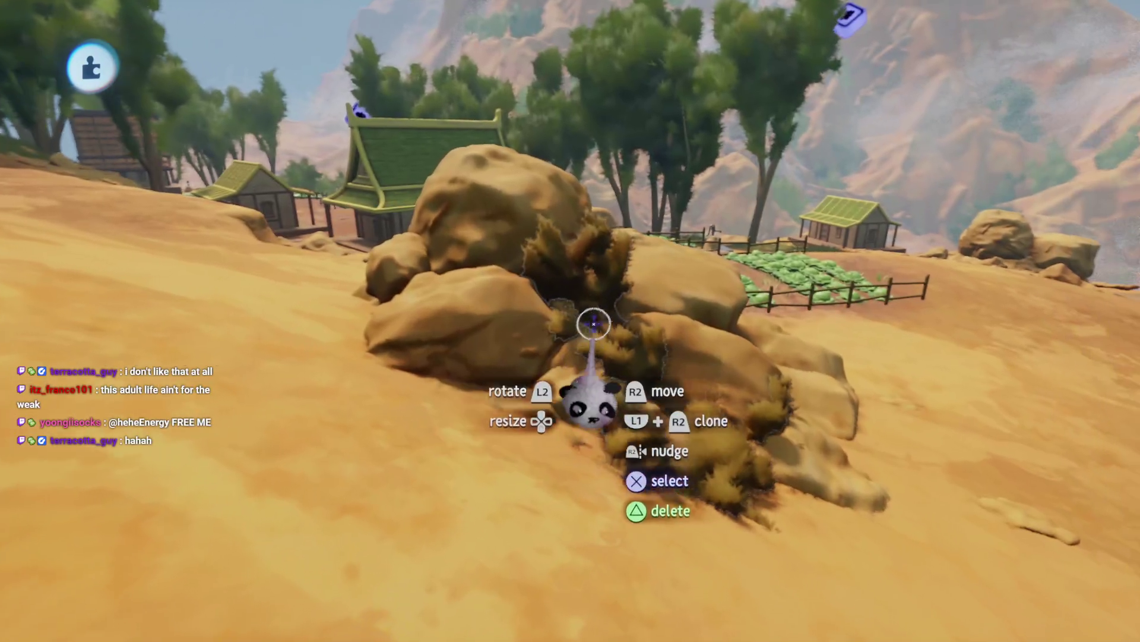
click(563, 262)
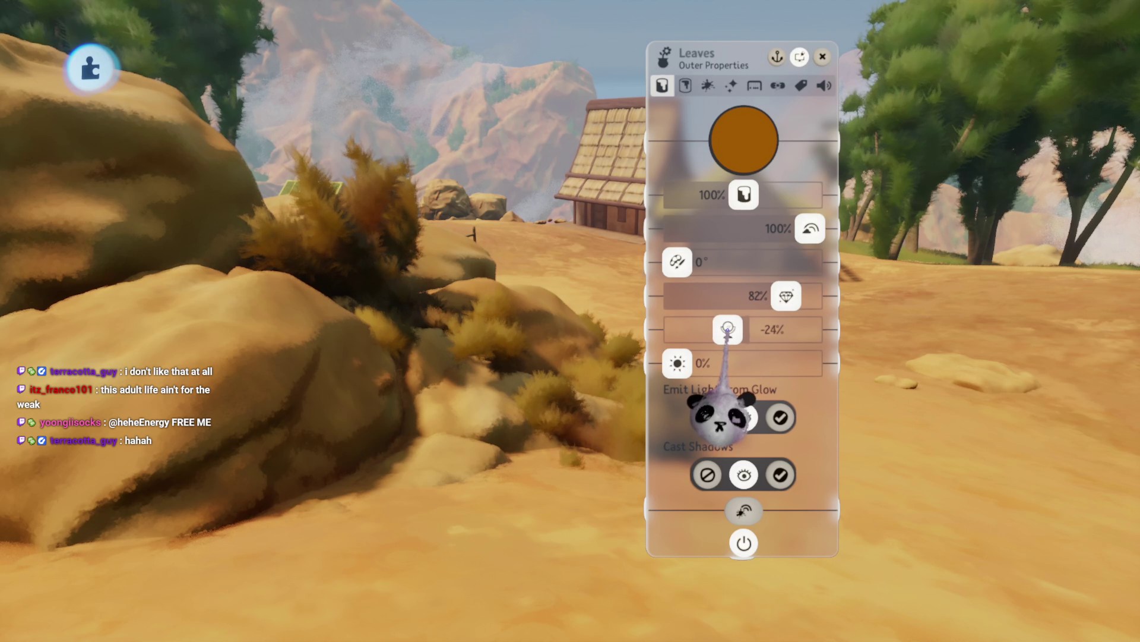
key(Escape)
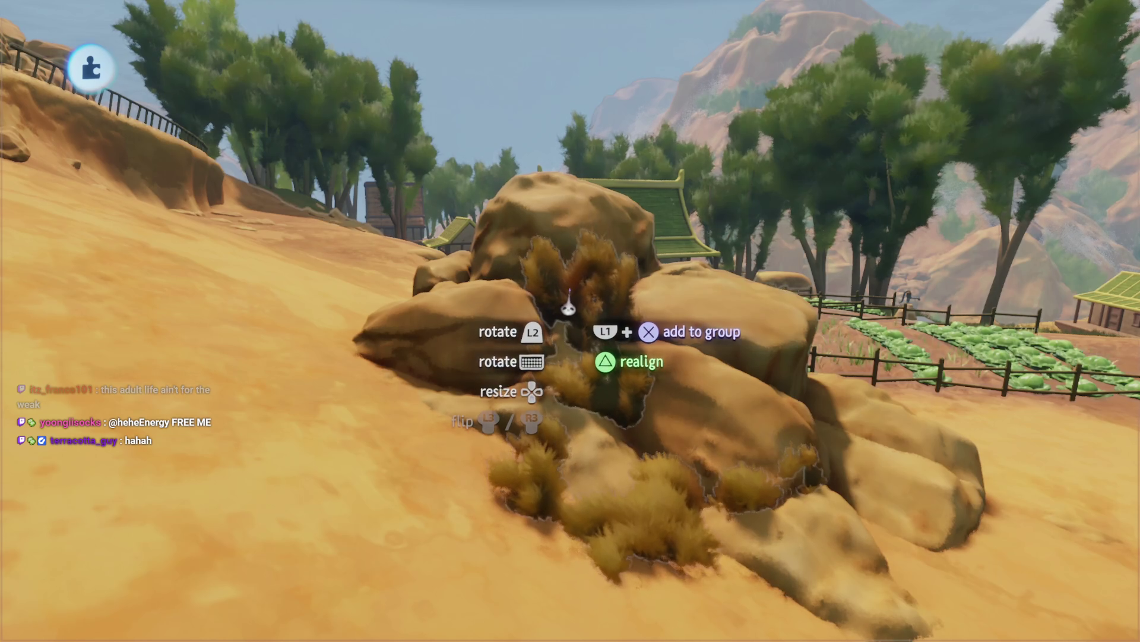
- Add a large new bush beside the rock pile and reposition the rock-and-bush group
click(570, 294)
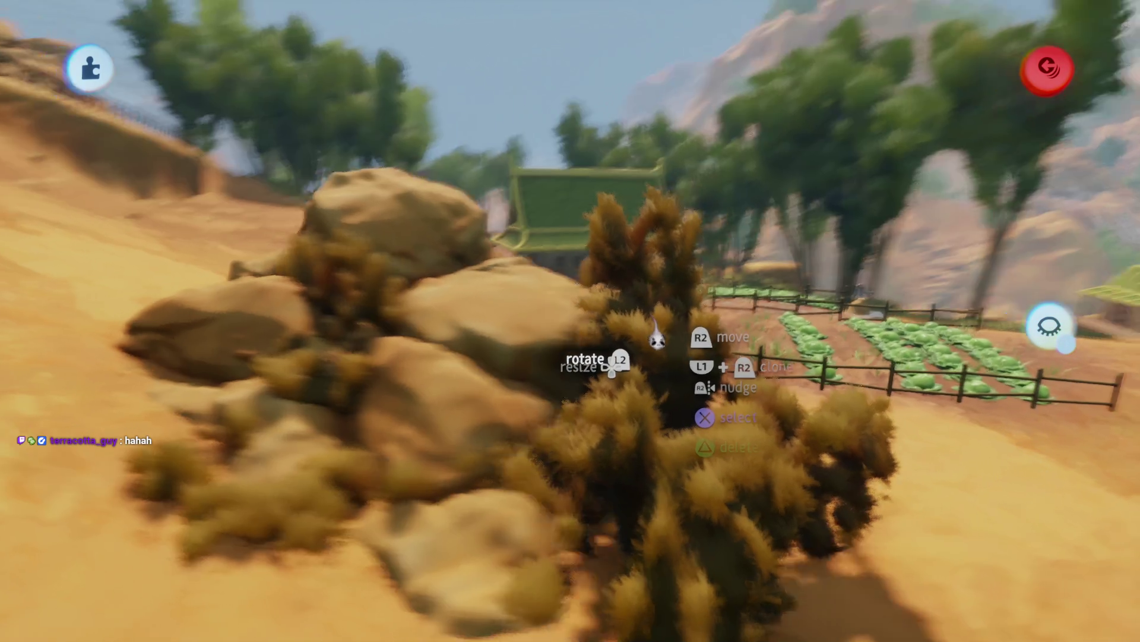
mouse_move(644, 320)
mouse_down()
mouse_move(627, 313)
mouse_move(646, 375)
mouse_move(634, 381)
mouse_move(627, 337)
mouse_move(621, 386)
mouse_move(660, 404)
mouse_move(635, 460)
mouse_move(574, 356)
mouse_move(597, 303)
mouse_move(514, 293)
mouse_move(588, 270)
mouse_move(550, 363)
mouse_move(549, 386)
mouse_move(564, 380)
mouse_up()
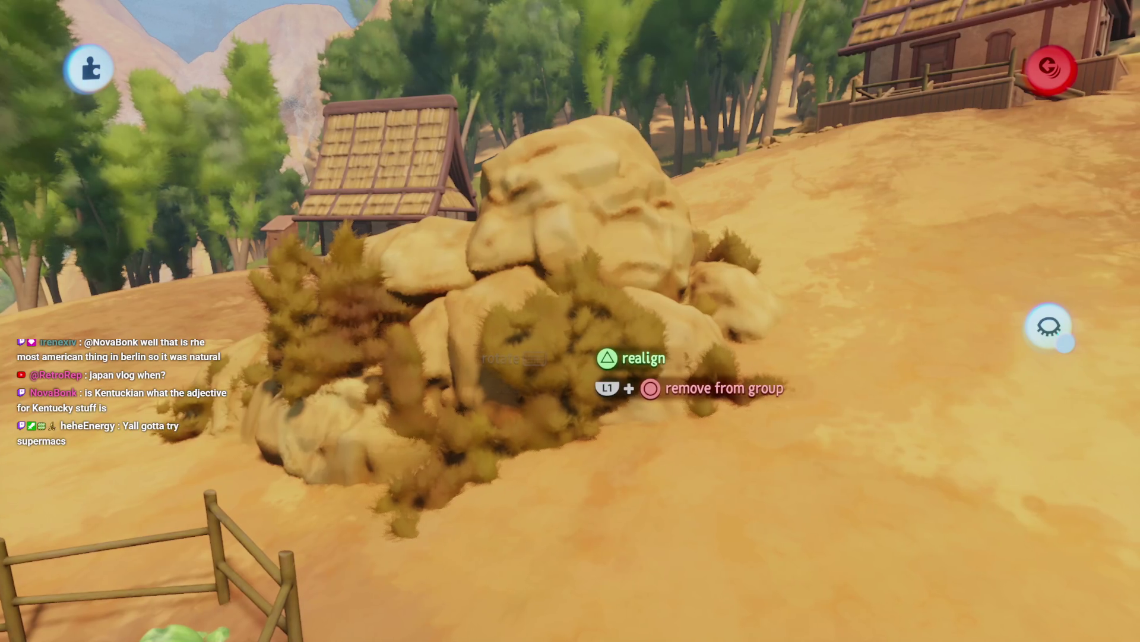
mouse_move(564, 380)
mouse_down()
mouse_move(563, 368)
mouse_move(416, 356)
mouse_move(505, 311)
mouse_move(547, 374)
mouse_move(585, 318)
mouse_move(630, 321)
mouse_move(594, 315)
mouse_up()
click(362, 344)
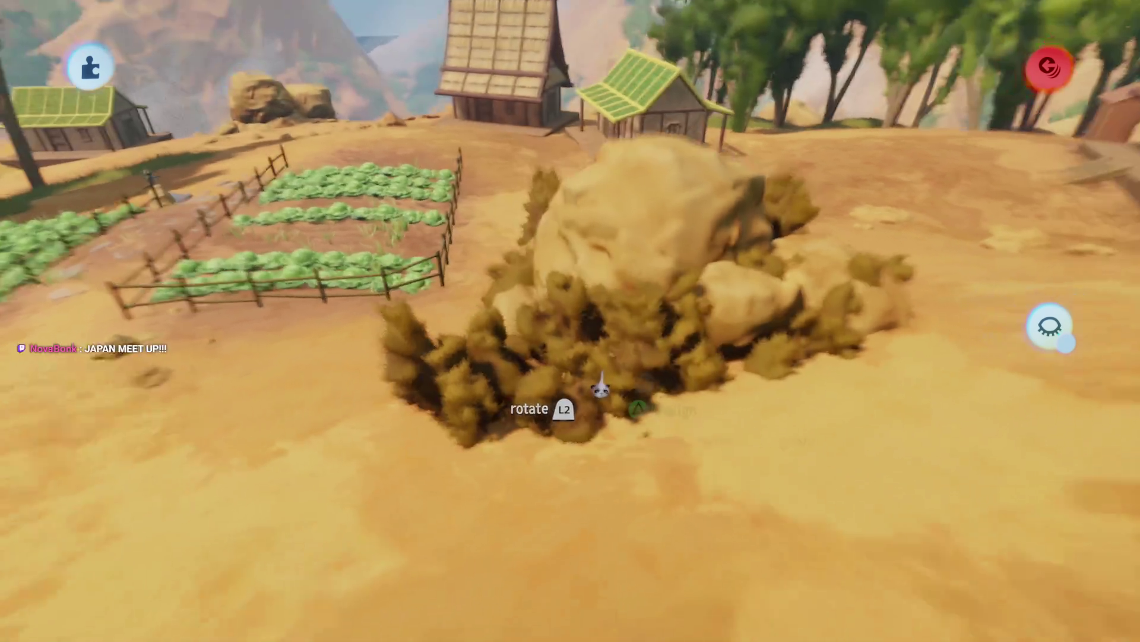
mouse_move(600, 386)
mouse_down()
mouse_move(581, 417)
mouse_move(561, 422)
mouse_move(593, 420)
mouse_move(613, 358)
mouse_move(613, 294)
mouse_move(632, 311)
mouse_up()
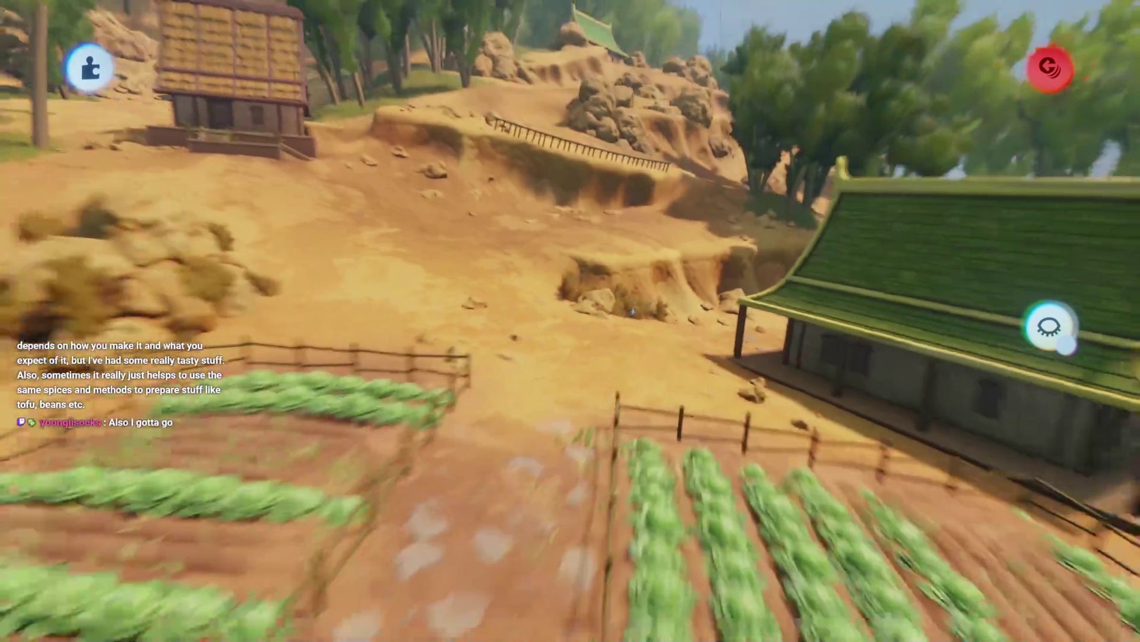
scroll(633, 311, up, 5)
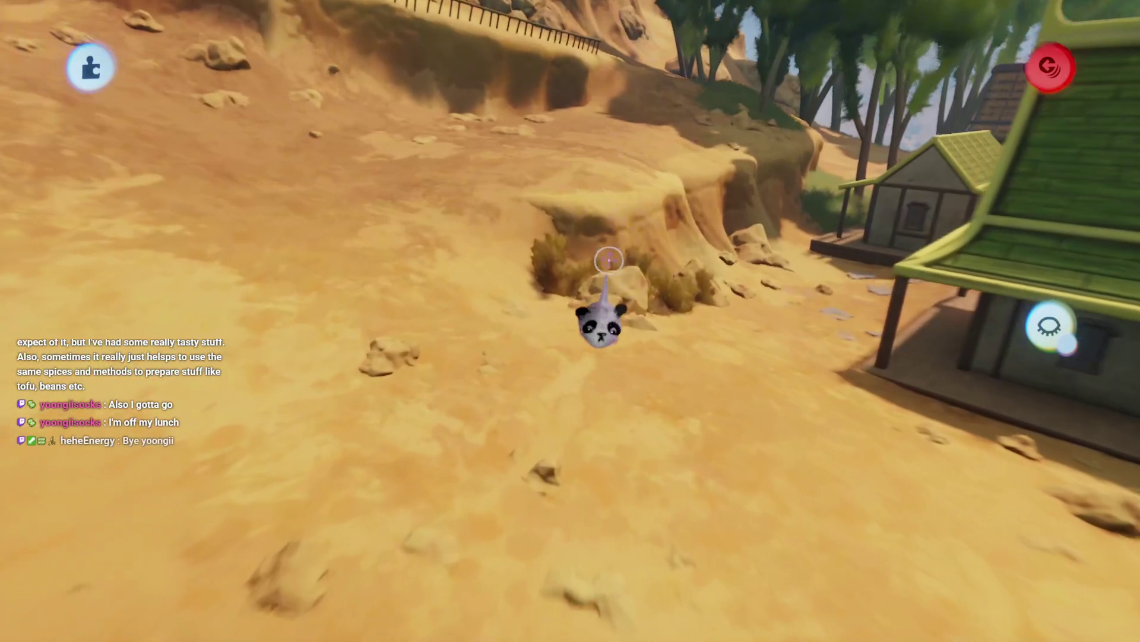
- Push a dry grass clump in among the boulders of the nearby rock pile
scroll(570, 321, up, 5)
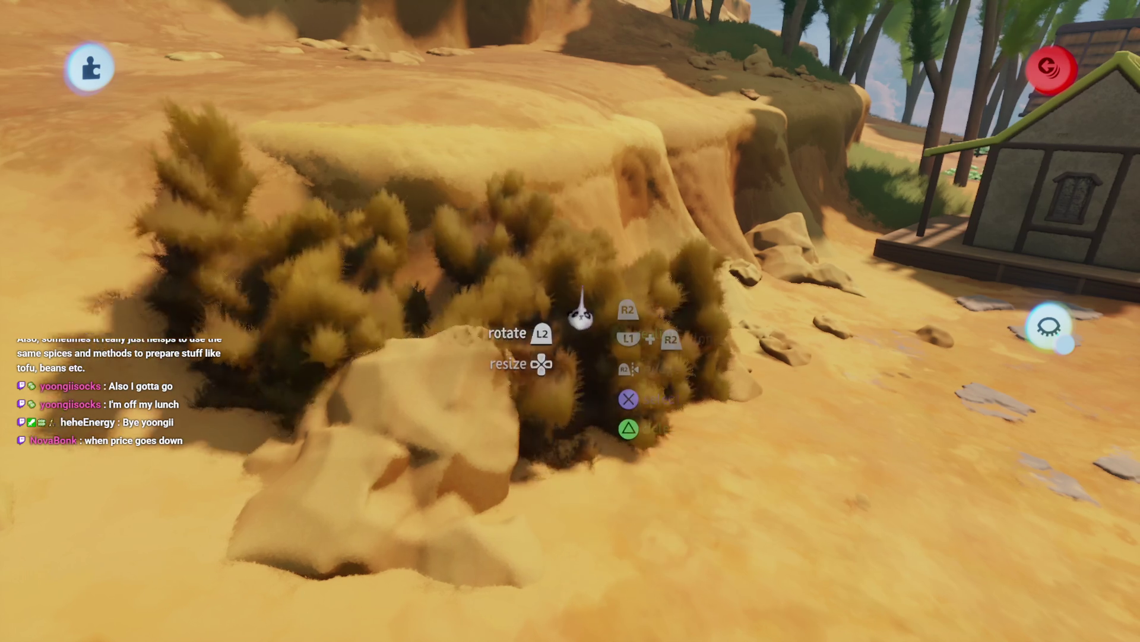
mouse_move(594, 267)
mouse_down()
mouse_move(558, 350)
mouse_move(511, 285)
mouse_move(483, 291)
mouse_move(488, 361)
mouse_move(480, 273)
mouse_move(473, 324)
mouse_move(447, 319)
mouse_move(549, 380)
mouse_move(556, 272)
mouse_move(517, 323)
mouse_move(510, 238)
mouse_move(593, 264)
mouse_move(557, 287)
mouse_move(589, 310)
mouse_move(578, 381)
mouse_move(601, 414)
mouse_move(606, 358)
mouse_move(584, 252)
mouse_move(576, 238)
mouse_move(553, 242)
mouse_move(564, 313)
mouse_move(604, 360)
mouse_move(588, 336)
mouse_move(607, 338)
mouse_move(580, 244)
mouse_up()
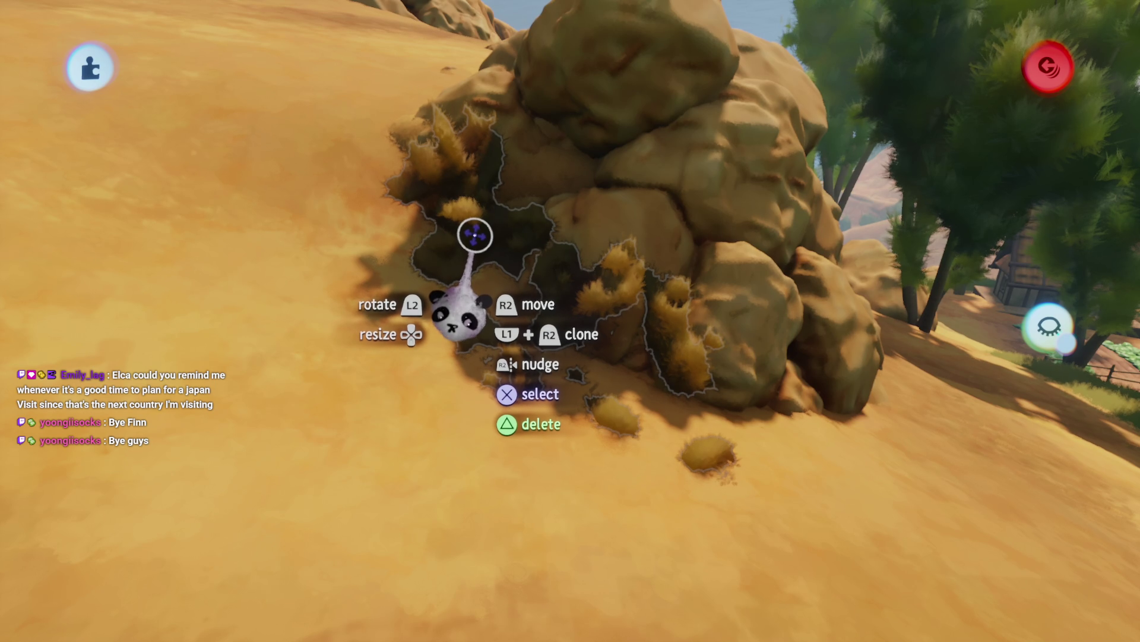
mouse_move(484, 326)
mouse_down()
mouse_move(484, 387)
mouse_move(494, 305)
mouse_move(565, 343)
mouse_move(564, 356)
mouse_move(512, 369)
mouse_move(567, 343)
mouse_move(543, 404)
mouse_move(567, 284)
mouse_move(555, 278)
mouse_move(559, 308)
mouse_move(562, 291)
mouse_move(547, 304)
mouse_move(535, 285)
mouse_move(522, 292)
mouse_move(565, 300)
mouse_move(415, 293)
mouse_move(492, 309)
mouse_move(523, 369)
mouse_move(522, 422)
mouse_move(520, 305)
mouse_move(535, 285)
mouse_move(554, 398)
mouse_move(553, 350)
mouse_move(549, 362)
mouse_move(510, 202)
mouse_up()
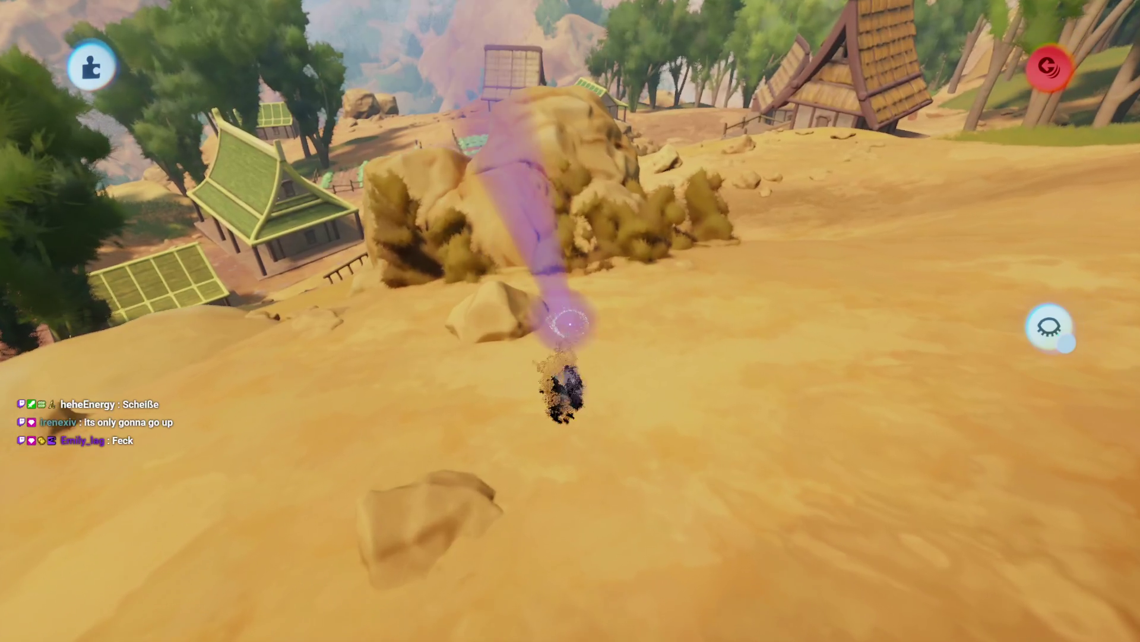
- Carry the grassy rock group and set it down on the slope below the house
mouse_move(569, 323)
mouse_down()
mouse_move(610, 323)
mouse_move(579, 439)
mouse_move(606, 357)
mouse_move(585, 349)
mouse_move(605, 361)
mouse_move(594, 366)
mouse_move(601, 392)
mouse_up()
mouse_move(588, 331)
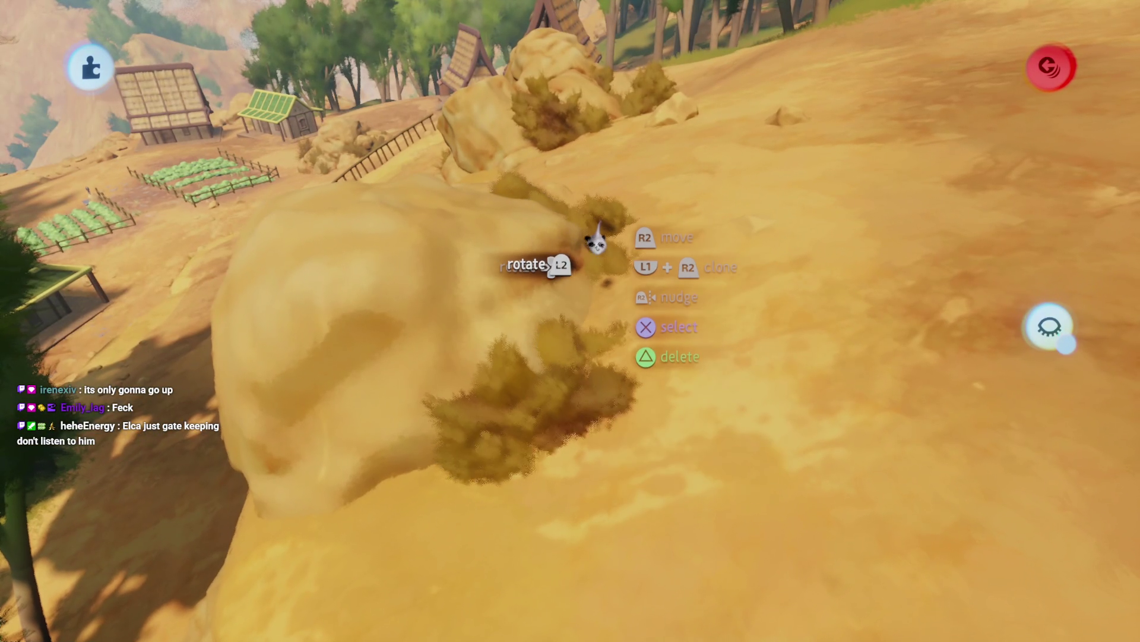
mouse_move(596, 240)
mouse_down()
mouse_move(611, 241)
mouse_move(612, 297)
mouse_move(642, 286)
mouse_up()
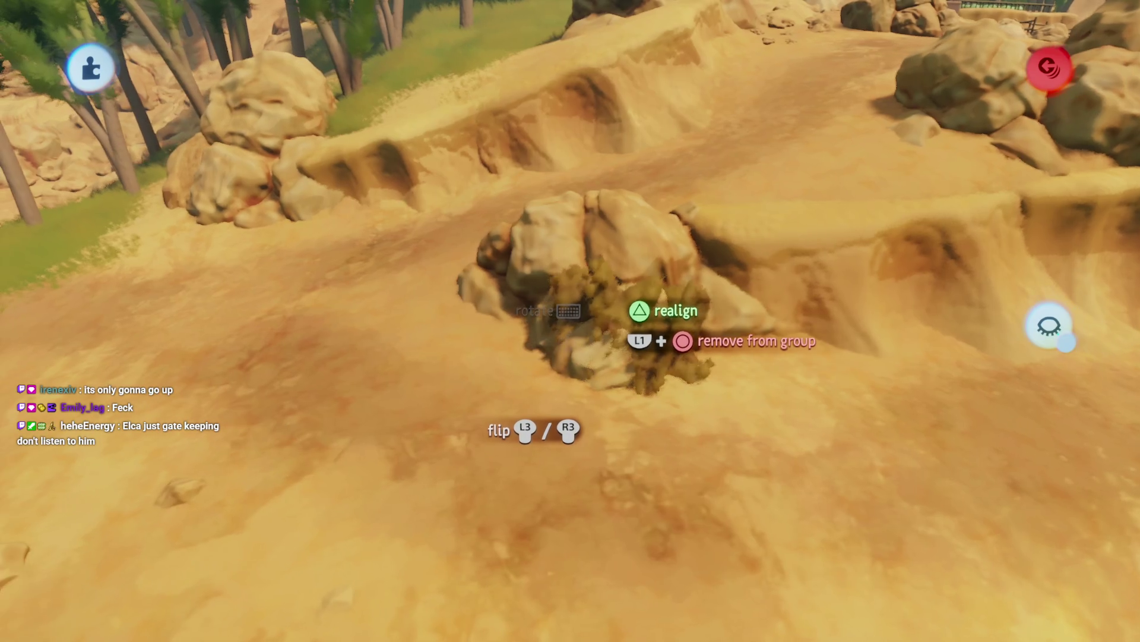
mouse_move(599, 332)
mouse_down()
mouse_move(588, 350)
mouse_move(581, 307)
mouse_move(574, 314)
mouse_move(575, 264)
mouse_move(576, 335)
mouse_move(607, 376)
mouse_move(608, 345)
mouse_move(614, 355)
mouse_move(603, 355)
mouse_up()
mouse_move(484, 367)
mouse_down()
mouse_move(534, 343)
mouse_move(544, 285)
mouse_move(549, 385)
mouse_move(551, 340)
mouse_move(532, 362)
mouse_move(543, 323)
mouse_move(543, 349)
mouse_move(540, 336)
mouse_move(573, 356)
mouse_move(579, 321)
mouse_move(558, 363)
mouse_move(574, 377)
mouse_move(538, 321)
mouse_move(475, 356)
mouse_move(542, 357)
mouse_move(550, 309)
mouse_move(535, 326)
mouse_move(560, 326)
mouse_move(570, 300)
mouse_move(570, 381)
mouse_move(547, 346)
mouse_move(555, 382)
mouse_move(570, 335)
mouse_move(558, 290)
mouse_move(568, 358)
mouse_move(554, 297)
mouse_move(567, 292)
mouse_move(557, 285)
mouse_move(540, 319)
mouse_move(512, 309)
mouse_move(556, 315)
mouse_move(526, 330)
mouse_move(557, 300)
mouse_up()
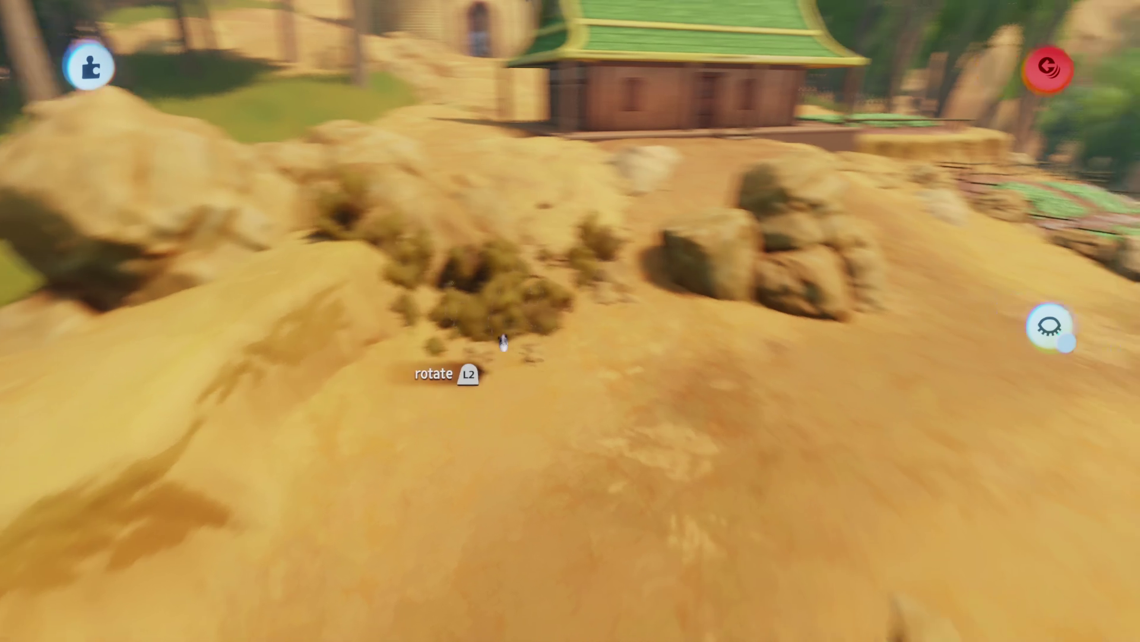
mouse_move(503, 342)
mouse_down()
mouse_move(518, 300)
mouse_move(533, 378)
mouse_move(512, 334)
mouse_move(493, 326)
mouse_up()
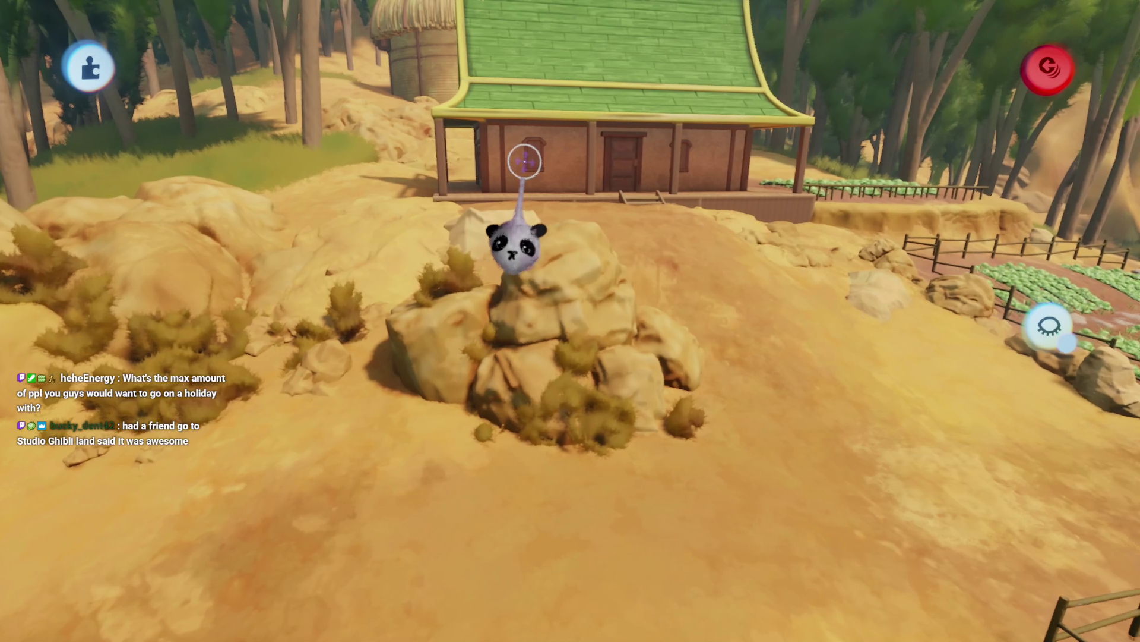
- Shrink a rock-pile grass clump to about half size and carry it along the farm fence
drag(525, 161, 579, 326)
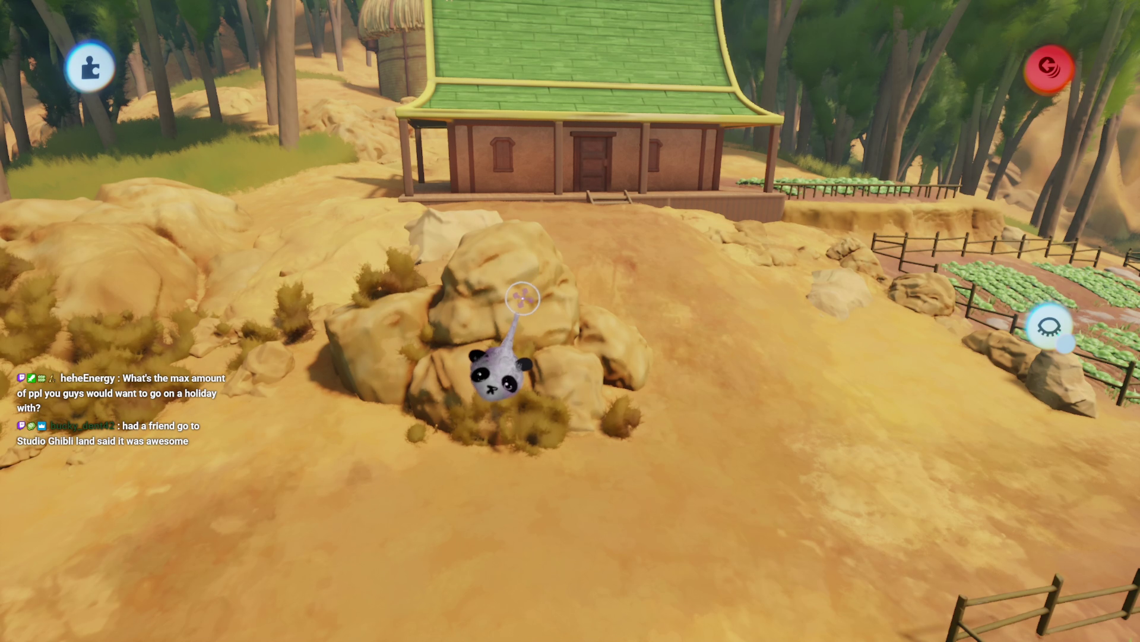
mouse_move(525, 295)
mouse_down()
mouse_move(448, 437)
mouse_move(512, 397)
mouse_move(399, 398)
mouse_move(509, 458)
mouse_move(483, 529)
mouse_move(481, 413)
mouse_up()
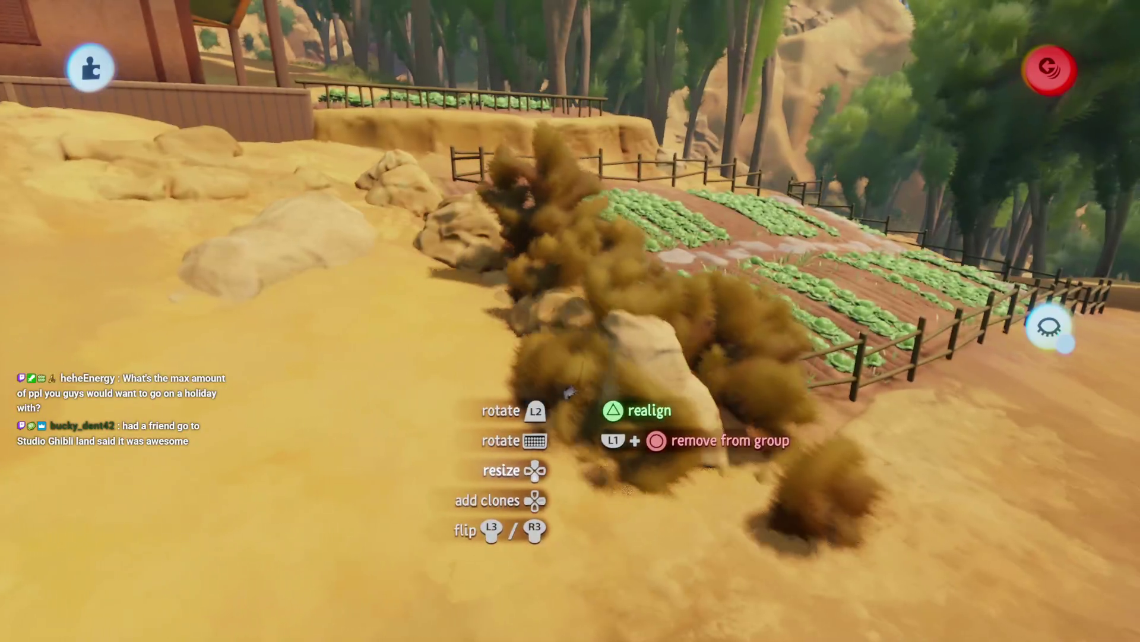
drag(569, 392, 568, 452)
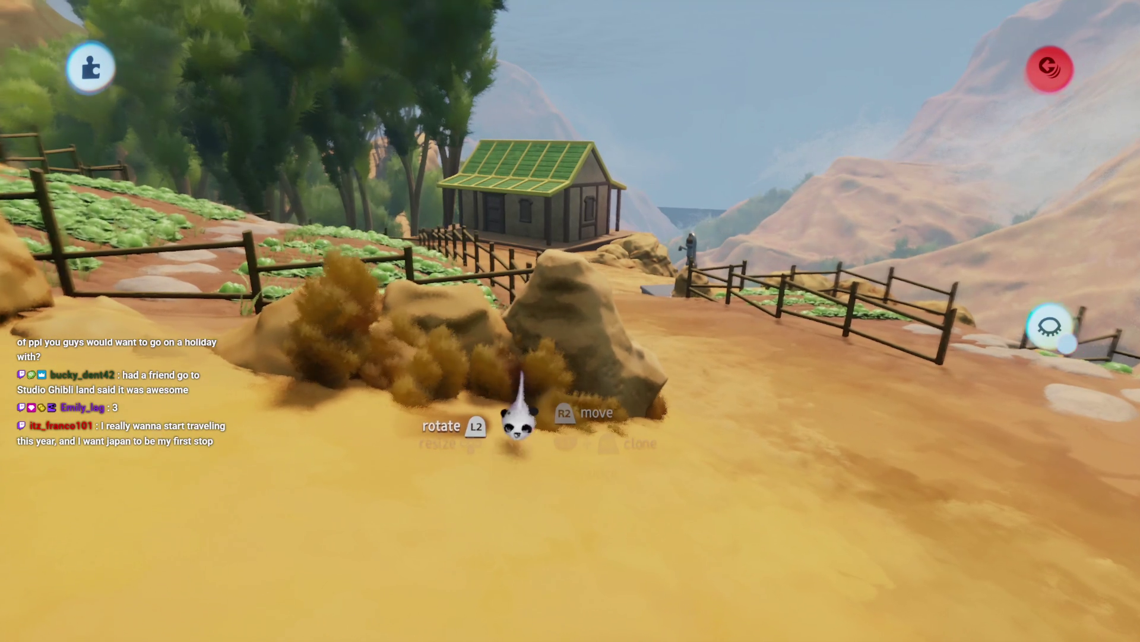
mouse_move(518, 416)
mouse_down()
mouse_move(529, 460)
mouse_move(571, 431)
mouse_move(530, 452)
mouse_up()
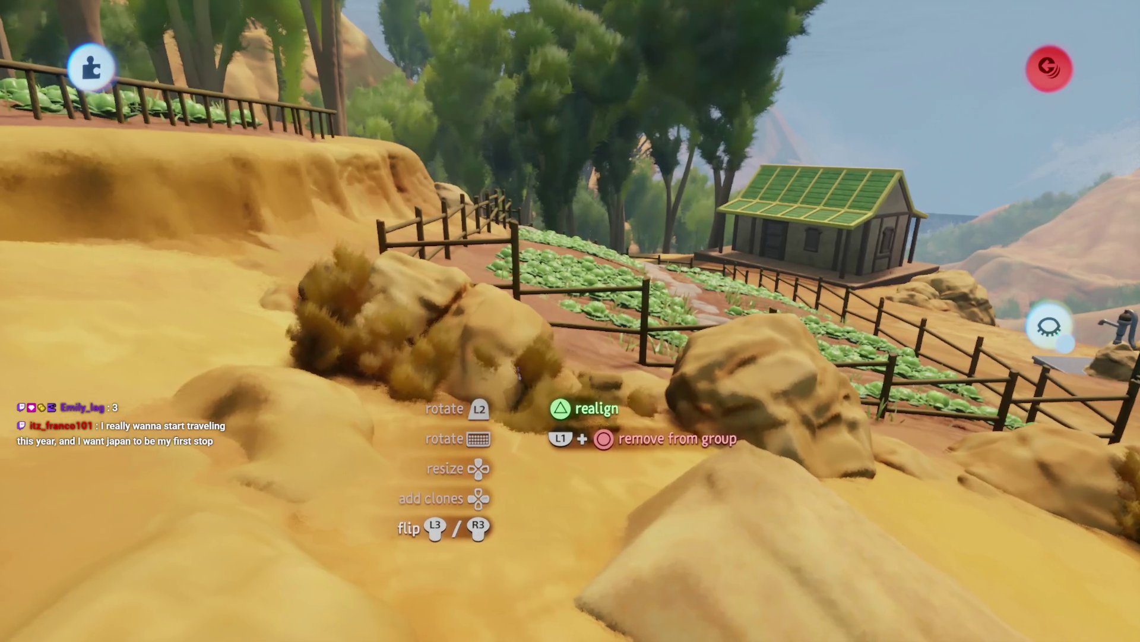
drag(520, 373, 574, 376)
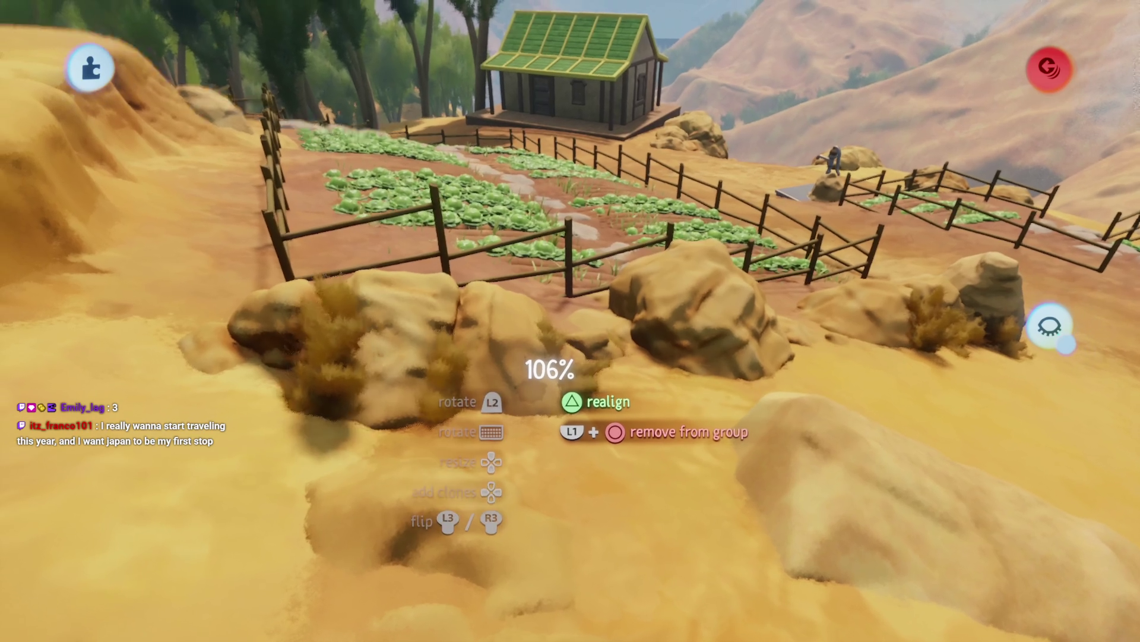
mouse_move(451, 367)
mouse_down()
mouse_move(535, 351)
mouse_move(534, 431)
mouse_move(545, 416)
mouse_up()
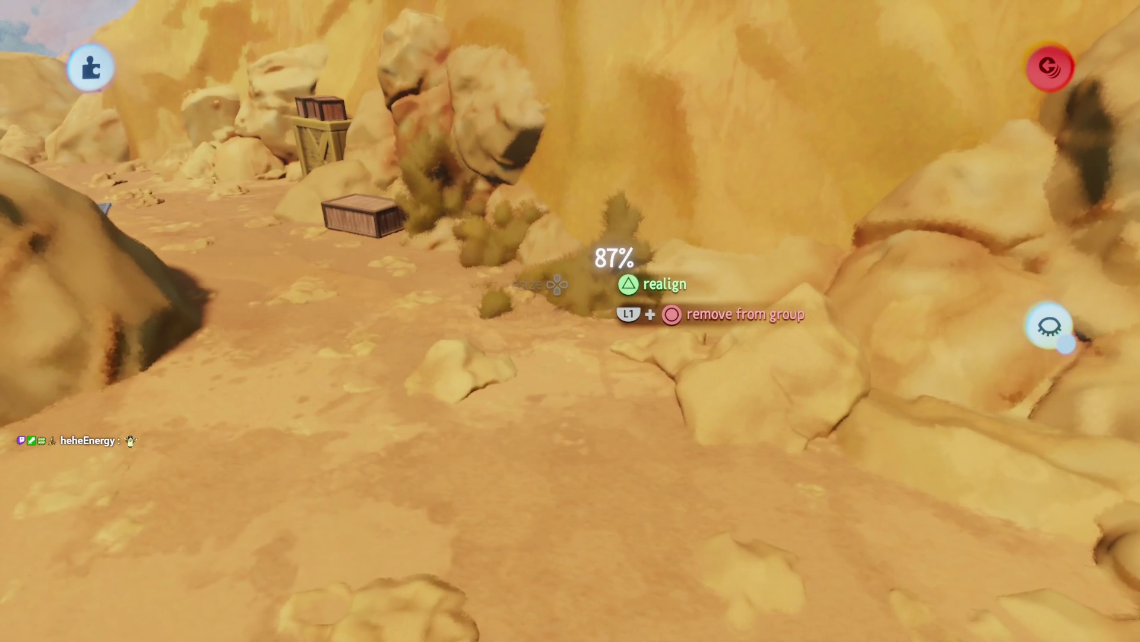
- Tuck the grass clump around the boulder near the crates at the cliff base
mouse_move(575, 320)
mouse_down()
mouse_move(580, 272)
mouse_move(580, 295)
mouse_move(573, 275)
mouse_move(504, 369)
mouse_move(511, 354)
mouse_up()
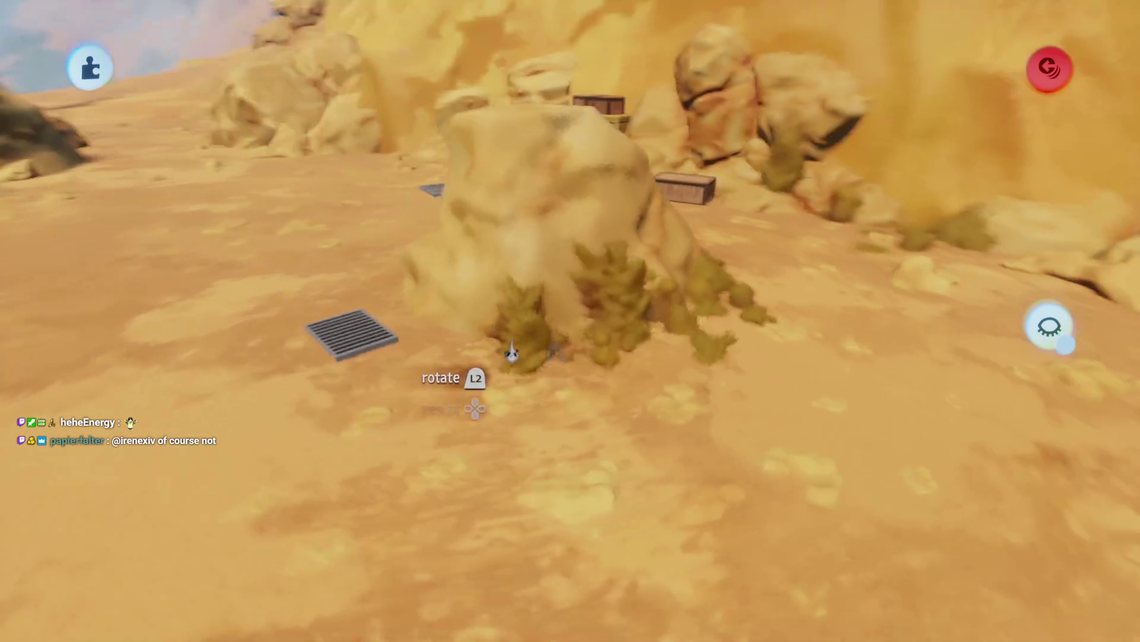
drag(555, 267, 568, 260)
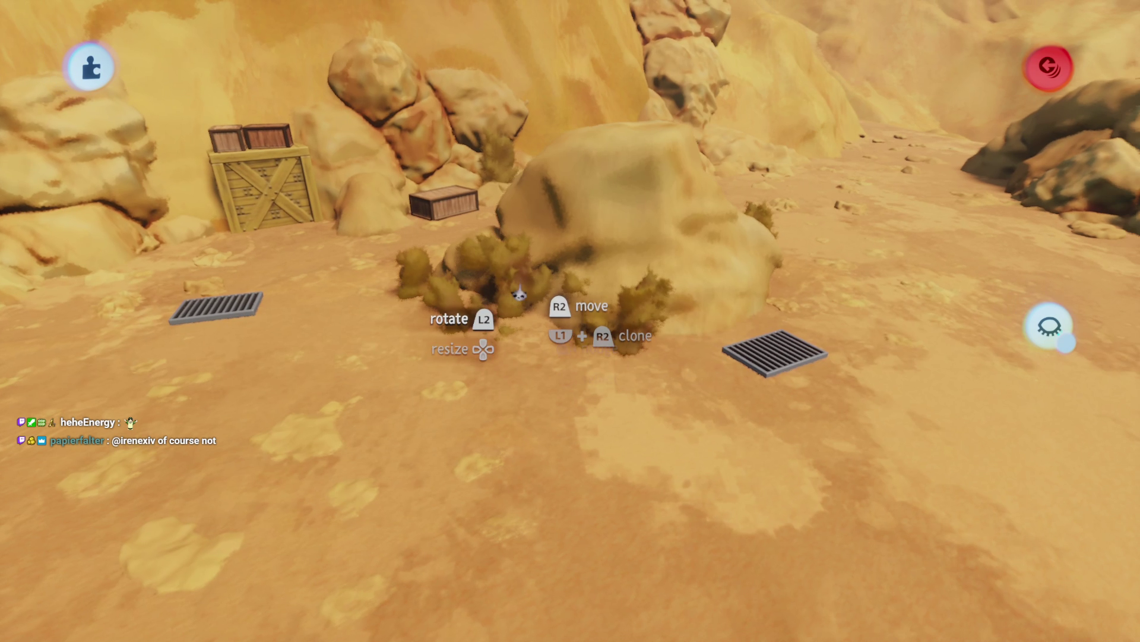
mouse_move(526, 291)
mouse_down()
mouse_move(509, 262)
mouse_move(522, 217)
mouse_move(502, 182)
mouse_move(575, 267)
mouse_move(535, 240)
mouse_move(558, 213)
mouse_move(523, 190)
mouse_move(537, 258)
mouse_move(522, 170)
mouse_move(525, 303)
mouse_move(518, 243)
mouse_move(541, 285)
mouse_move(511, 237)
mouse_up()
drag(560, 271, 535, 281)
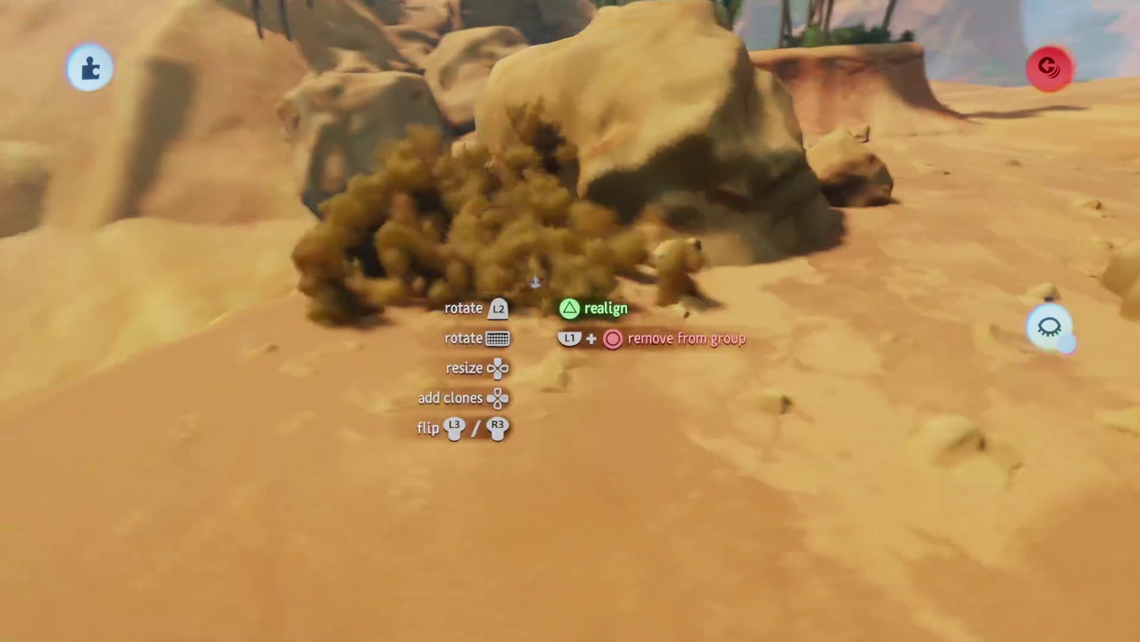
mouse_move(618, 275)
mouse_down()
mouse_move(657, 306)
mouse_move(636, 255)
mouse_move(522, 262)
mouse_move(488, 327)
mouse_move(499, 406)
mouse_move(481, 405)
mouse_up()
key(w)
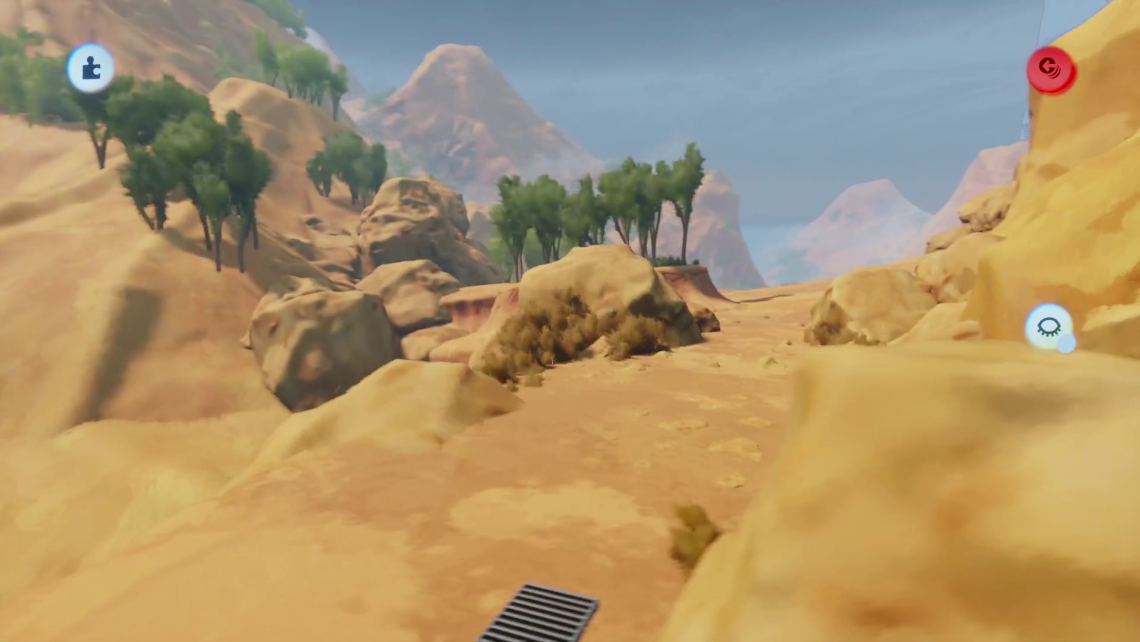
key(w)
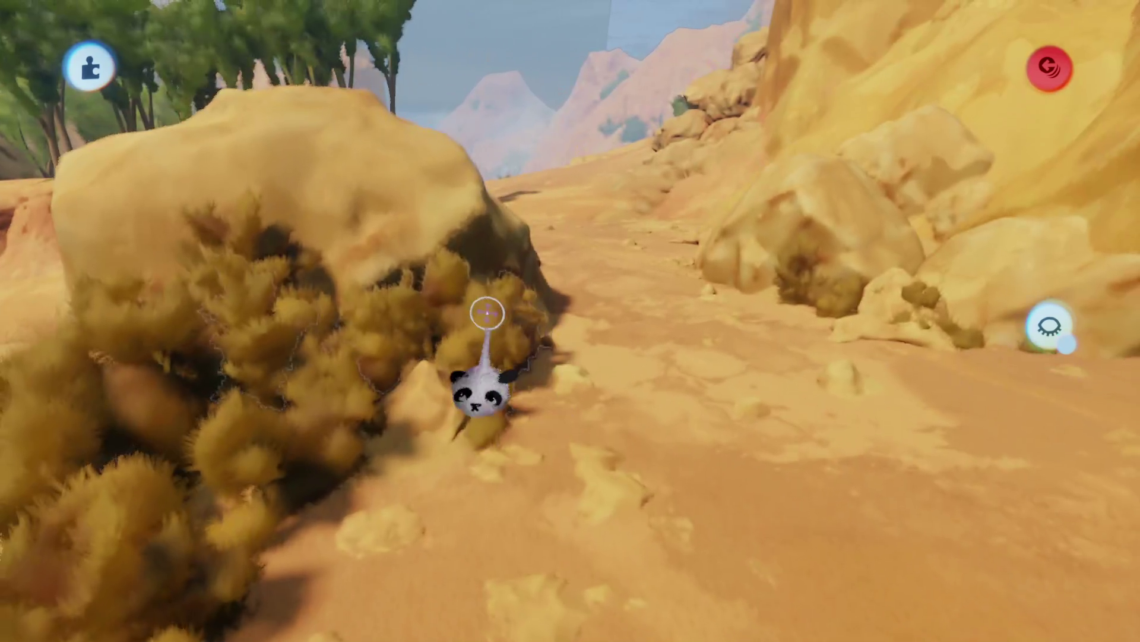
- Resize another grass clump and tuck it against the boulders by the canyon
mouse_move(484, 306)
mouse_down()
mouse_move(597, 234)
mouse_move(591, 326)
mouse_move(461, 424)
mouse_move(475, 387)
mouse_move(446, 427)
mouse_move(475, 380)
mouse_move(490, 230)
mouse_up()
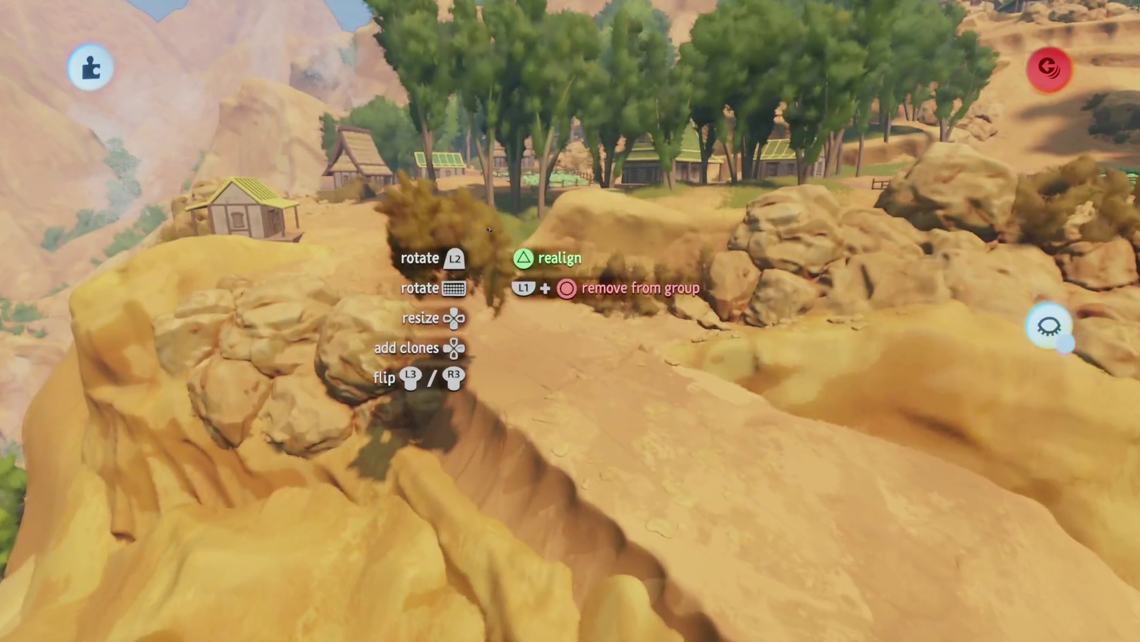
mouse_move(582, 327)
mouse_down()
mouse_move(561, 224)
mouse_move(560, 493)
mouse_move(516, 529)
mouse_up()
mouse_move(515, 484)
mouse_down()
mouse_move(526, 440)
mouse_move(538, 446)
mouse_move(552, 416)
mouse_move(403, 252)
mouse_move(546, 377)
mouse_move(550, 347)
mouse_move(556, 375)
mouse_move(484, 230)
mouse_move(535, 279)
mouse_move(617, 249)
mouse_up()
drag(520, 297, 515, 313)
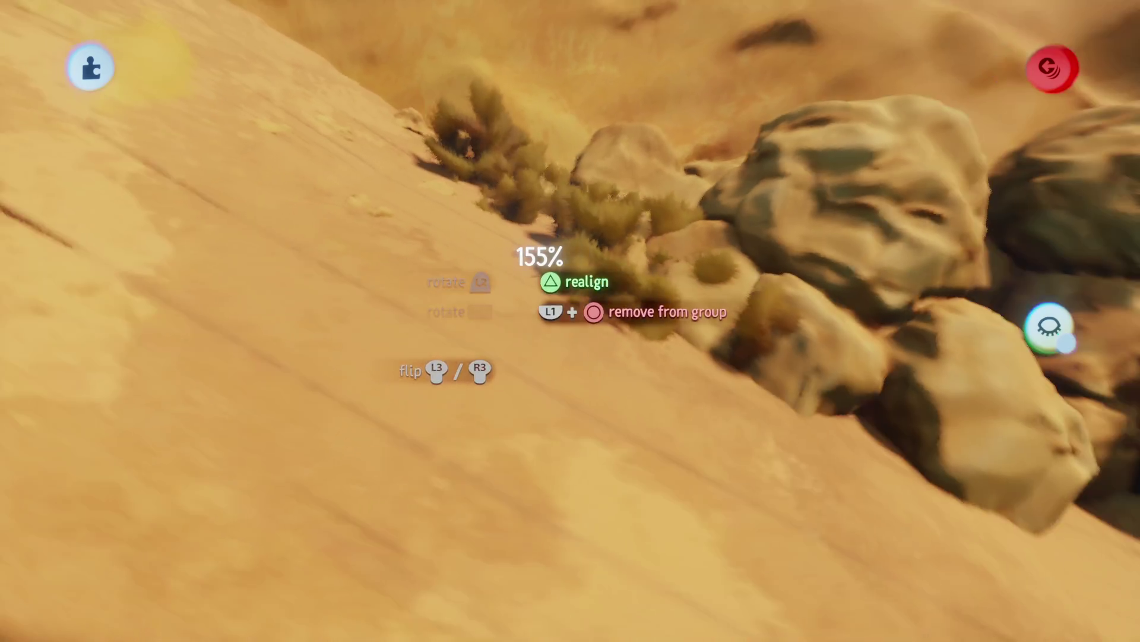
mouse_move(545, 219)
mouse_down()
mouse_move(585, 185)
mouse_move(586, 221)
mouse_move(518, 217)
mouse_move(573, 276)
mouse_move(550, 372)
mouse_move(562, 348)
mouse_move(539, 301)
mouse_move(547, 286)
mouse_move(519, 335)
mouse_move(539, 286)
mouse_up()
drag(531, 325, 517, 309)
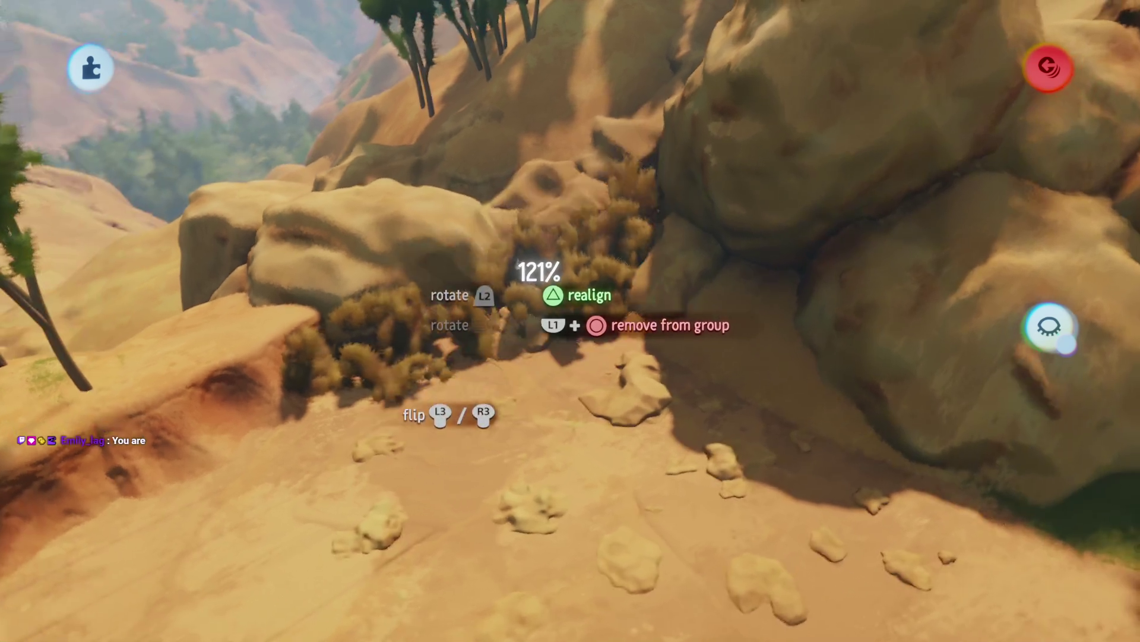
drag(551, 254, 560, 182)
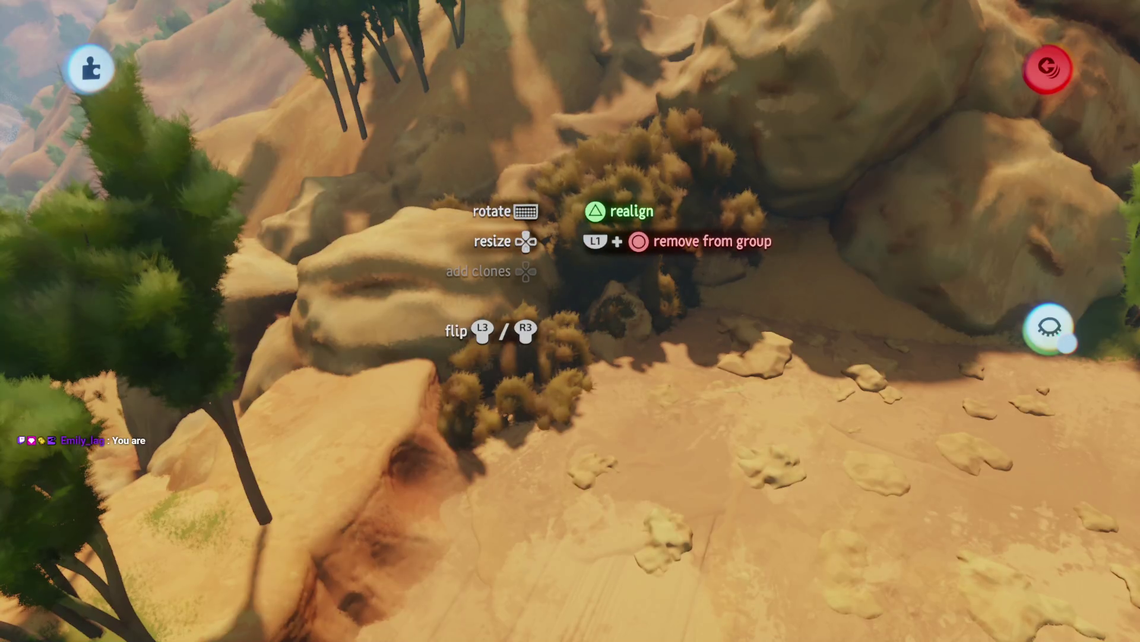
mouse_move(561, 249)
mouse_down()
mouse_move(496, 204)
mouse_move(483, 216)
mouse_move(526, 357)
mouse_move(523, 337)
mouse_up()
- Carry the dry bush clump along the path and down into the canyon
drag(440, 297, 515, 443)
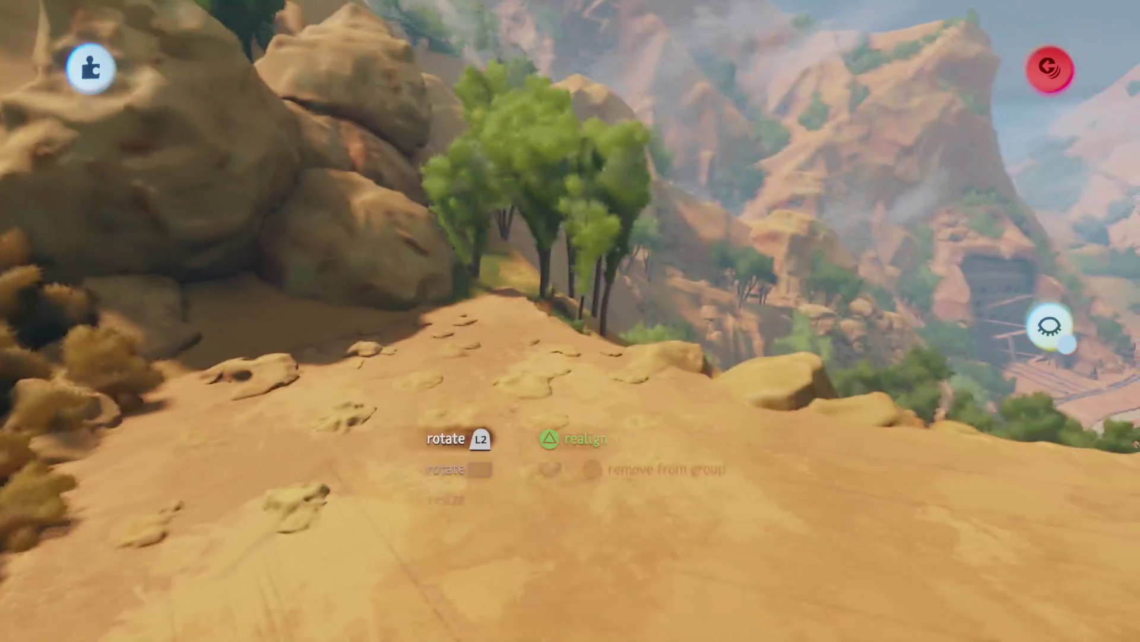
mouse_move(537, 333)
mouse_down()
mouse_move(564, 483)
mouse_move(544, 465)
mouse_move(582, 333)
mouse_up()
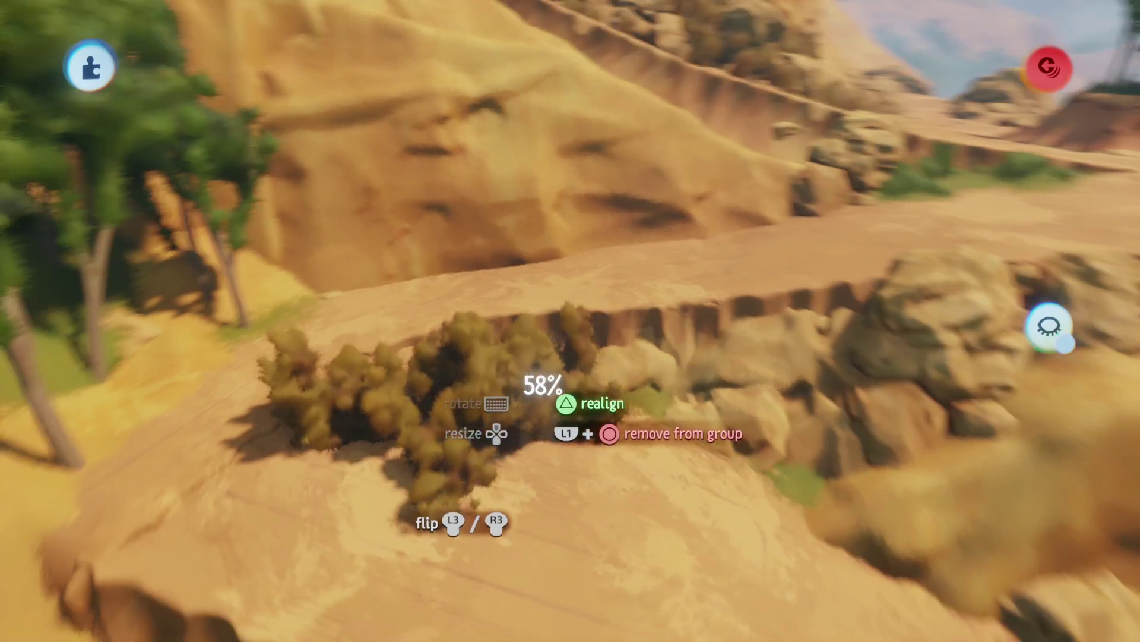
drag(521, 383, 557, 362)
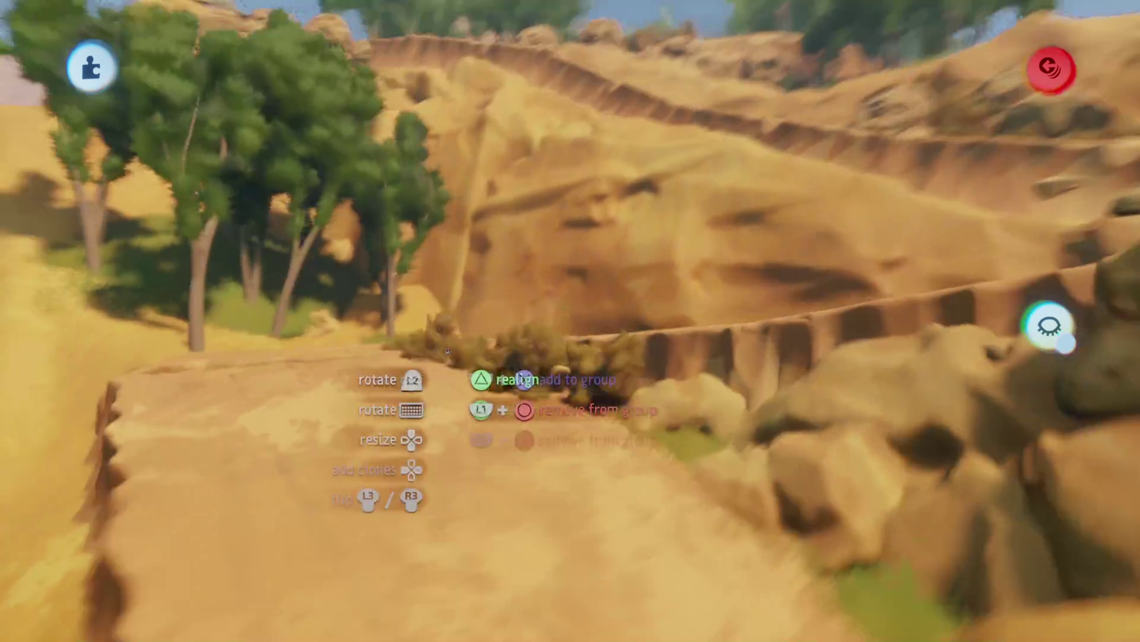
drag(447, 351, 433, 396)
mouse_move(502, 408)
mouse_down()
mouse_move(549, 433)
mouse_move(549, 379)
mouse_move(562, 438)
mouse_move(582, 388)
mouse_up()
mouse_move(534, 436)
mouse_down()
mouse_move(515, 475)
mouse_move(540, 356)
mouse_move(549, 372)
mouse_up()
- Fit the bush clump against the cliff base beside the canyon path
mouse_move(542, 332)
mouse_down()
mouse_move(549, 376)
mouse_move(560, 294)
mouse_up()
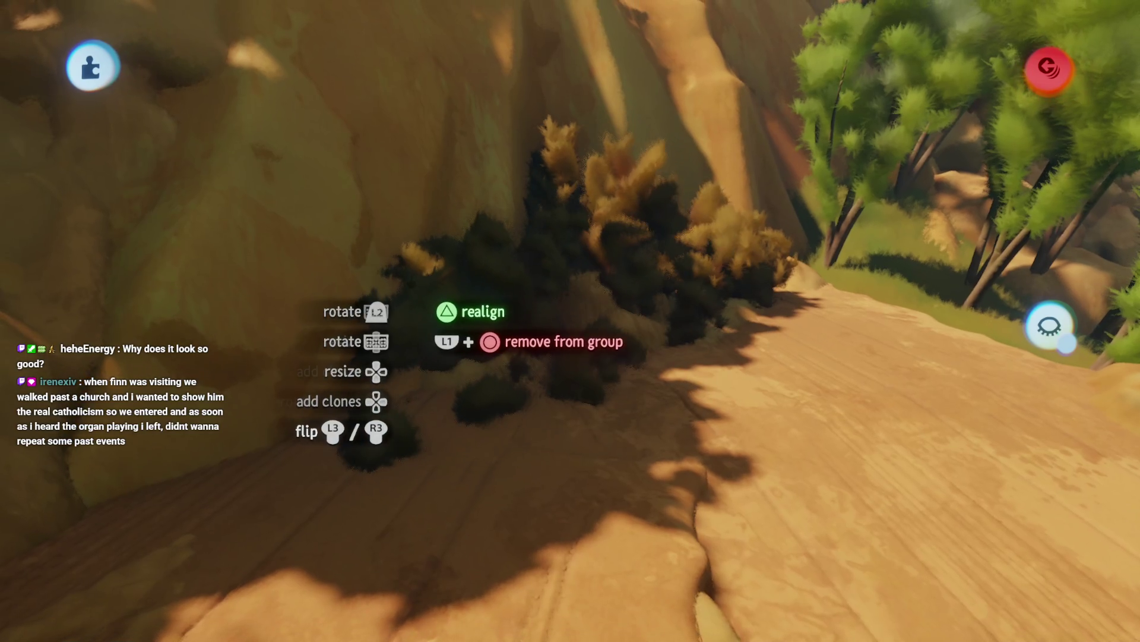
mouse_move(535, 303)
mouse_down()
mouse_move(550, 307)
mouse_move(522, 274)
mouse_move(432, 297)
mouse_move(427, 313)
mouse_up()
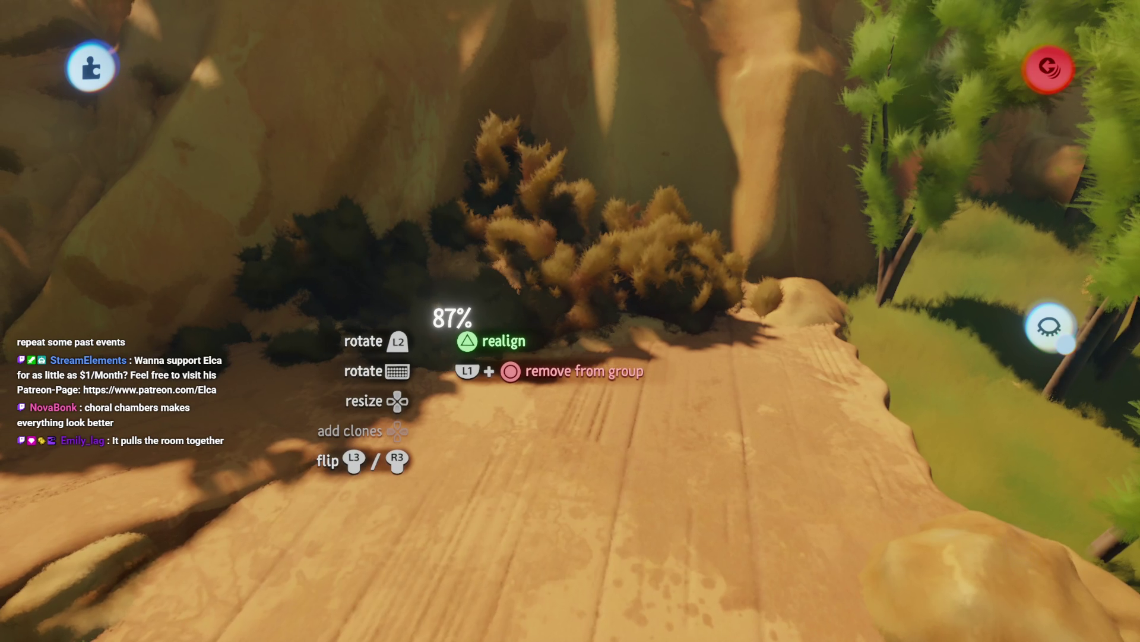
mouse_move(488, 359)
mouse_down()
mouse_move(505, 466)
mouse_move(517, 451)
mouse_move(529, 342)
mouse_move(559, 401)
mouse_move(526, 271)
mouse_move(550, 275)
mouse_move(558, 290)
mouse_move(533, 351)
mouse_move(541, 316)
mouse_move(534, 380)
mouse_move(535, 369)
mouse_move(556, 443)
mouse_move(524, 390)
mouse_move(566, 383)
mouse_move(534, 376)
mouse_move(535, 409)
mouse_move(527, 368)
mouse_move(598, 248)
mouse_move(597, 231)
mouse_move(534, 217)
mouse_move(528, 199)
mouse_move(553, 243)
mouse_move(591, 70)
mouse_move(497, 199)
mouse_move(509, 203)
mouse_move(506, 229)
mouse_move(575, 67)
mouse_up()
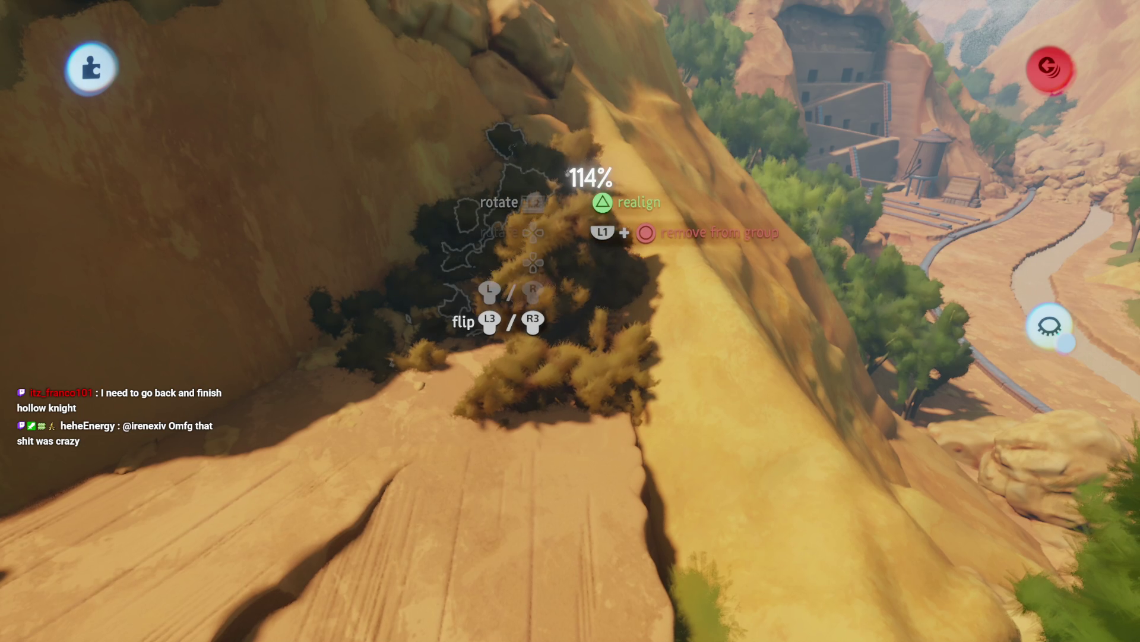
mouse_move(568, 171)
mouse_down()
mouse_move(584, 155)
mouse_move(482, 369)
mouse_up()
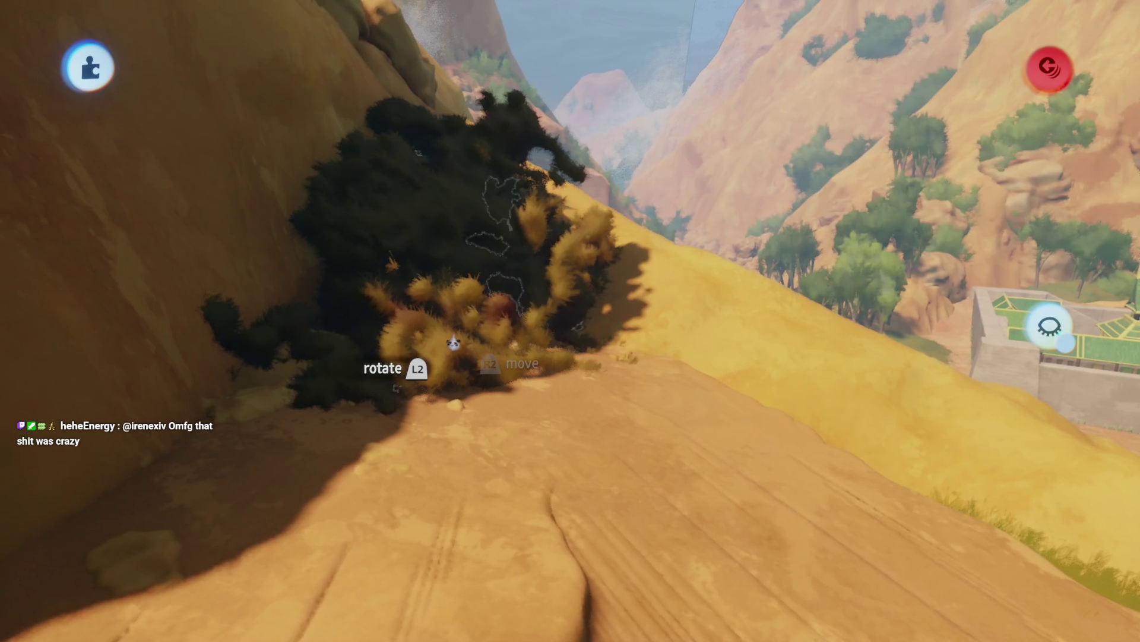
- Move the yellow bush up the canyon slope, then grab the bush group near the trees
drag(454, 343, 422, 351)
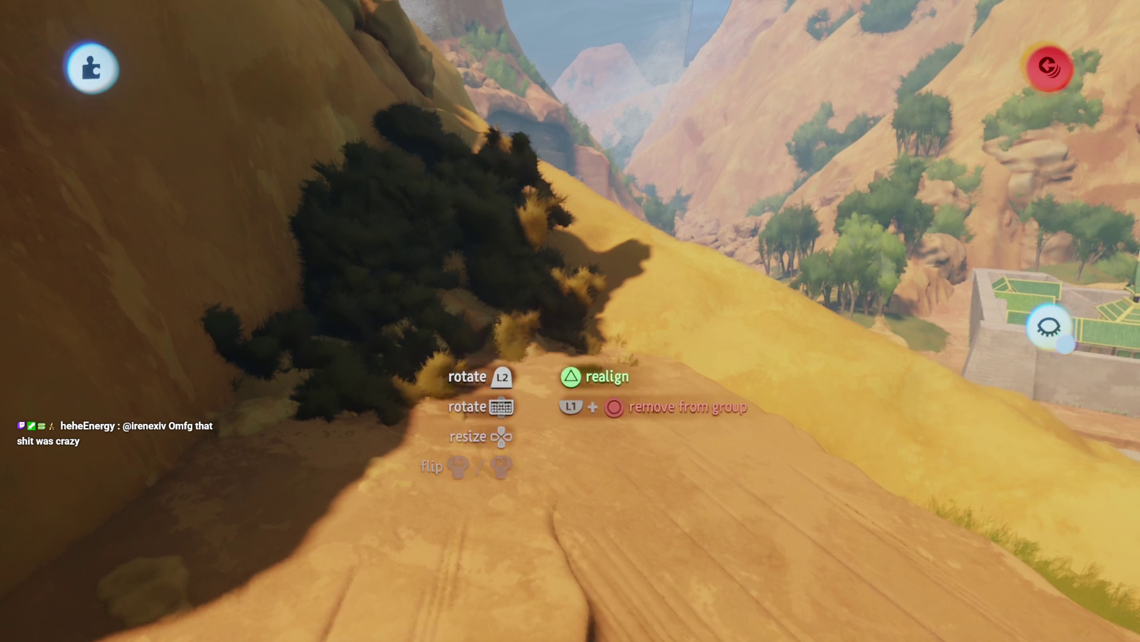
mouse_move(498, 322)
mouse_down()
mouse_move(489, 340)
mouse_move(477, 328)
mouse_move(413, 407)
mouse_move(490, 323)
mouse_up()
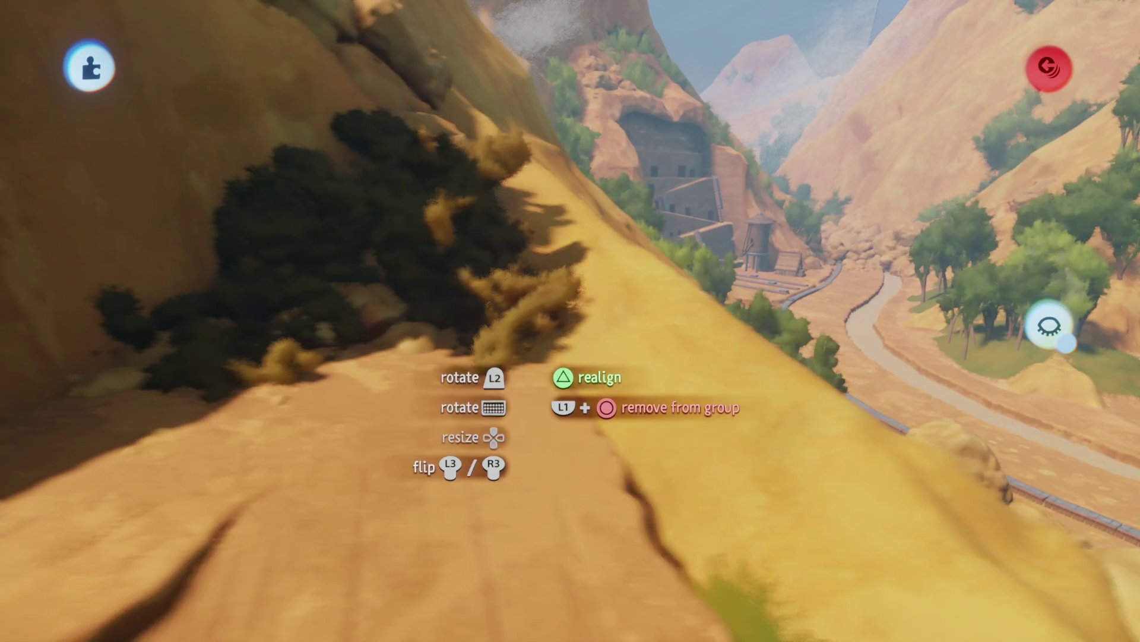
mouse_move(540, 349)
mouse_down()
mouse_move(579, 236)
mouse_move(554, 236)
mouse_move(451, 328)
mouse_up()
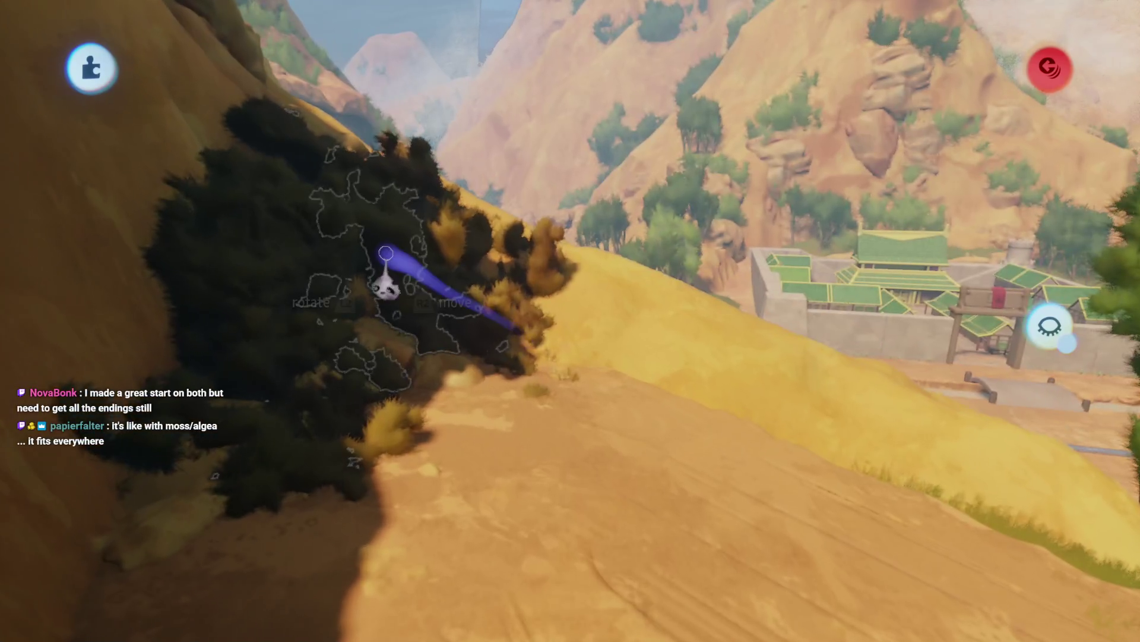
mouse_move(382, 280)
mouse_down()
mouse_move(493, 476)
mouse_move(546, 442)
mouse_move(537, 476)
mouse_move(541, 431)
mouse_move(525, 420)
mouse_move(525, 471)
mouse_move(594, 369)
mouse_move(572, 443)
mouse_up()
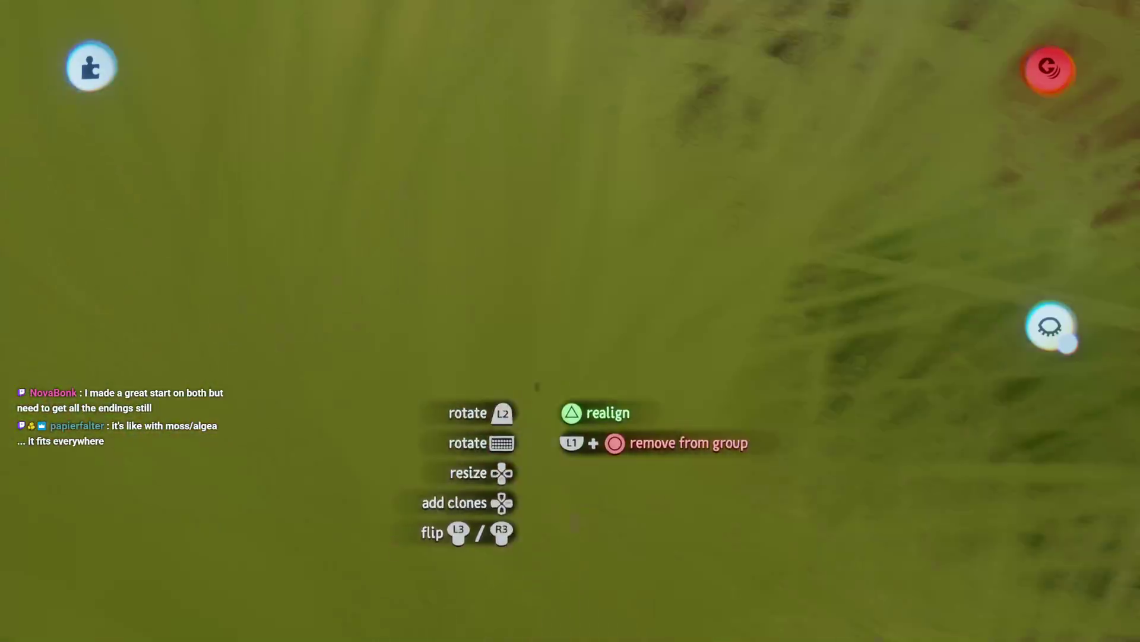
- Resize a dry bush group and drop it among the rocks by the cliff
mouse_move(537, 387)
mouse_down()
mouse_move(522, 330)
mouse_move(474, 326)
mouse_move(474, 340)
mouse_move(559, 389)
mouse_move(541, 330)
mouse_move(539, 372)
mouse_move(534, 358)
mouse_move(522, 389)
mouse_move(515, 343)
mouse_move(505, 423)
mouse_move(469, 385)
mouse_move(446, 425)
mouse_move(619, 244)
mouse_up()
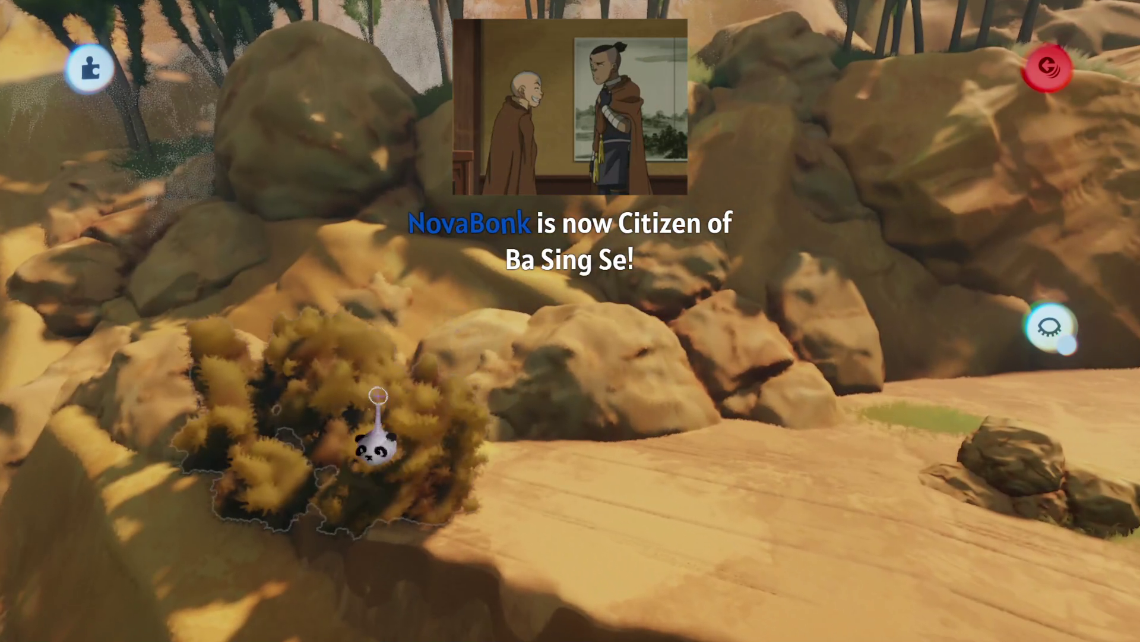
mouse_move(375, 407)
mouse_down()
mouse_move(512, 422)
mouse_move(454, 429)
mouse_move(431, 450)
mouse_up()
scroll(454, 429, up, 1)
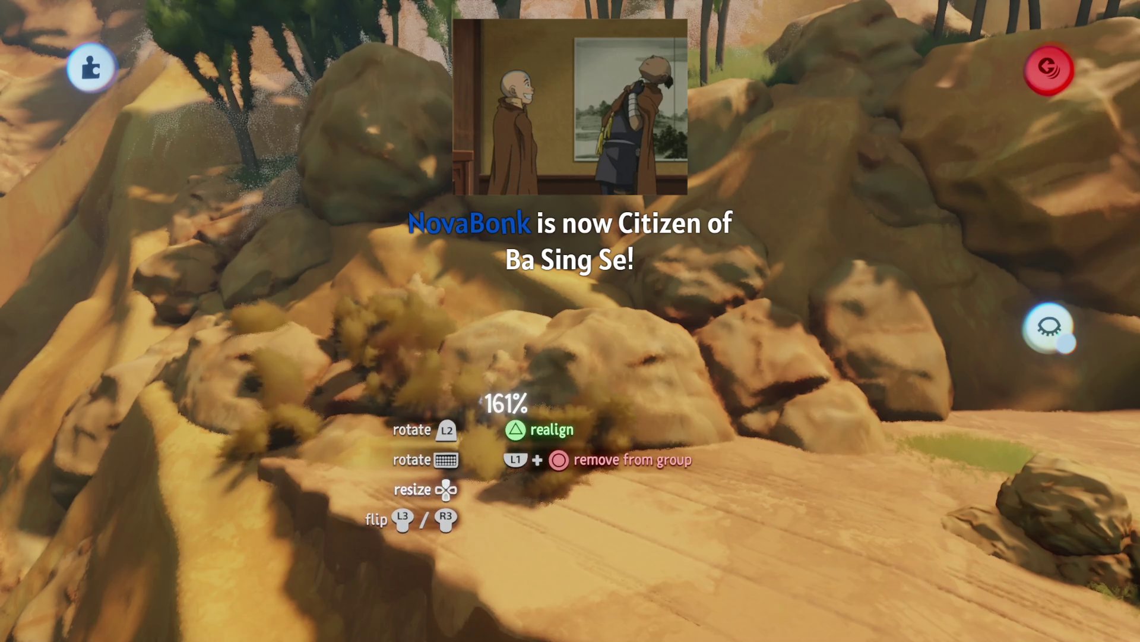
drag(422, 374, 501, 380)
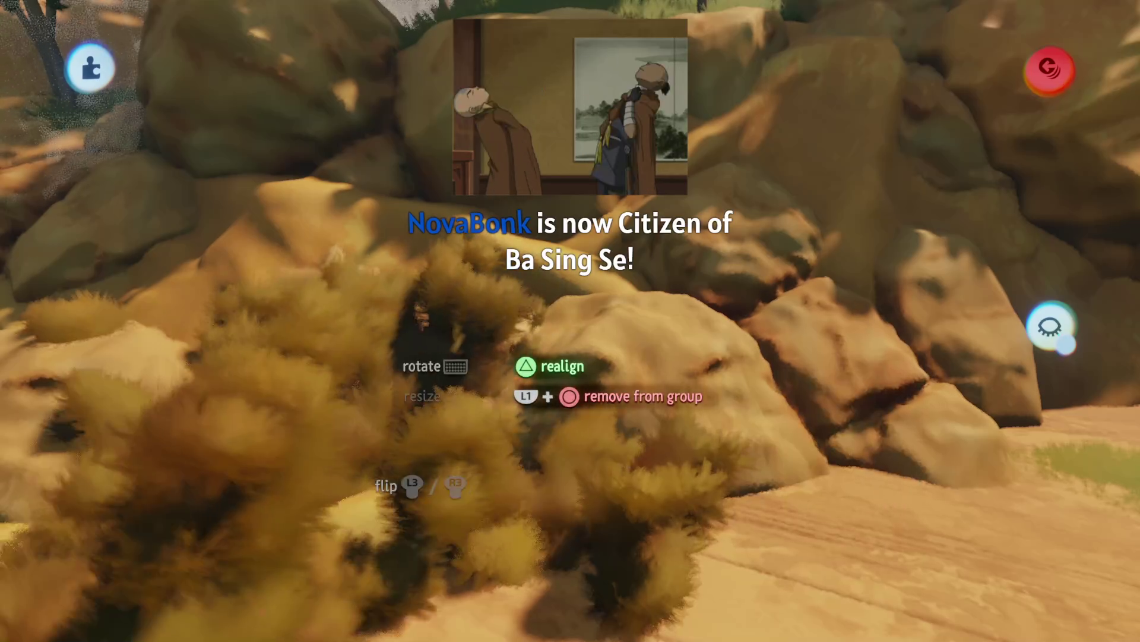
scroll(493, 323, down, 2)
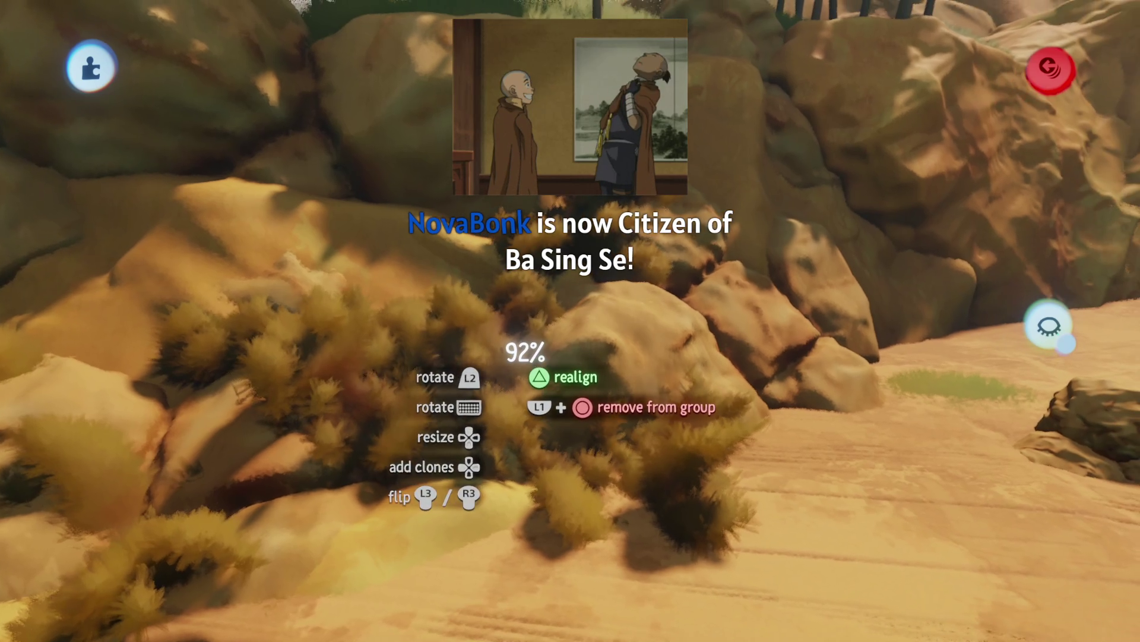
drag(493, 333, 504, 321)
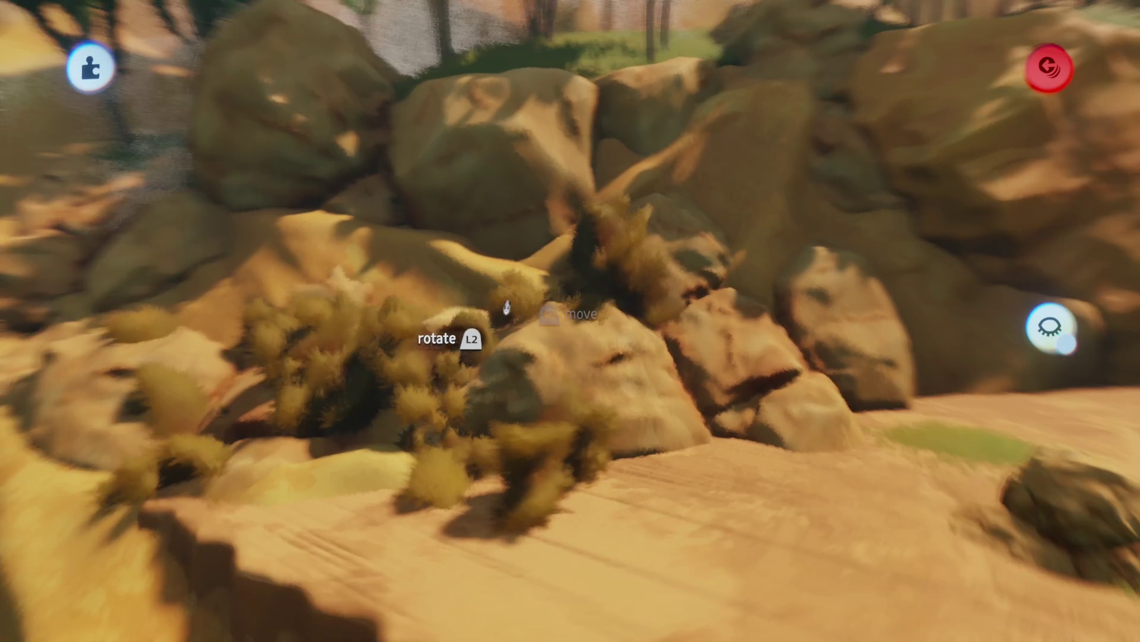
- Tuck another bush group between the boulders by the track and bring one to the rock wall's base
mouse_move(506, 307)
mouse_down()
mouse_move(509, 357)
mouse_move(478, 428)
mouse_move(486, 416)
mouse_up()
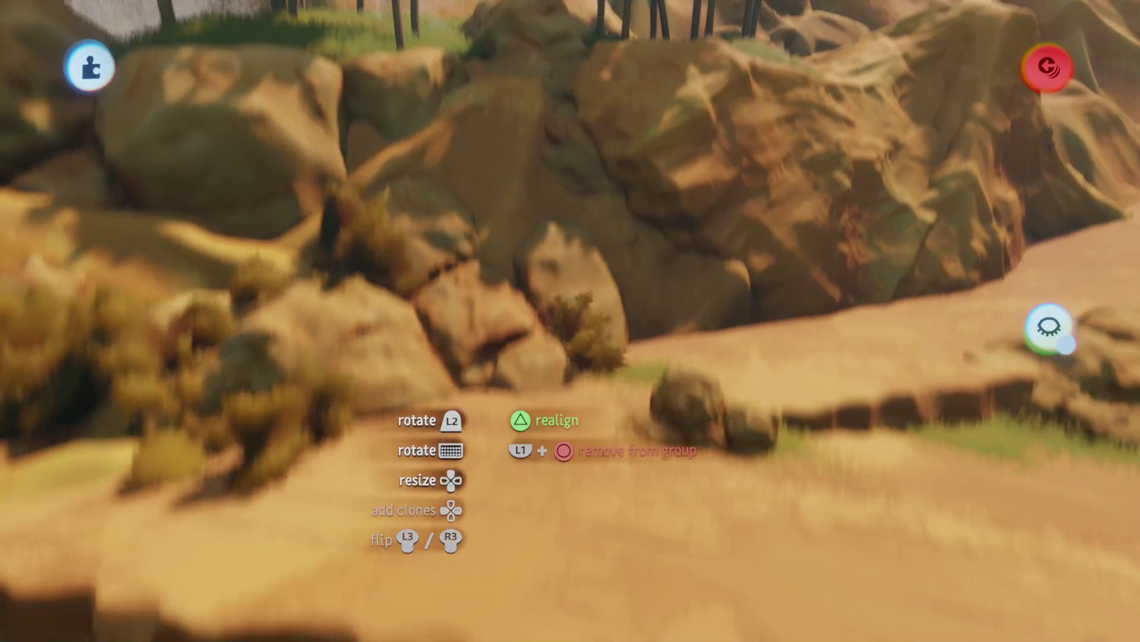
mouse_move(579, 324)
mouse_down()
mouse_move(585, 356)
mouse_move(572, 318)
mouse_move(547, 319)
mouse_move(559, 338)
mouse_move(537, 345)
mouse_move(529, 315)
mouse_move(514, 337)
mouse_up()
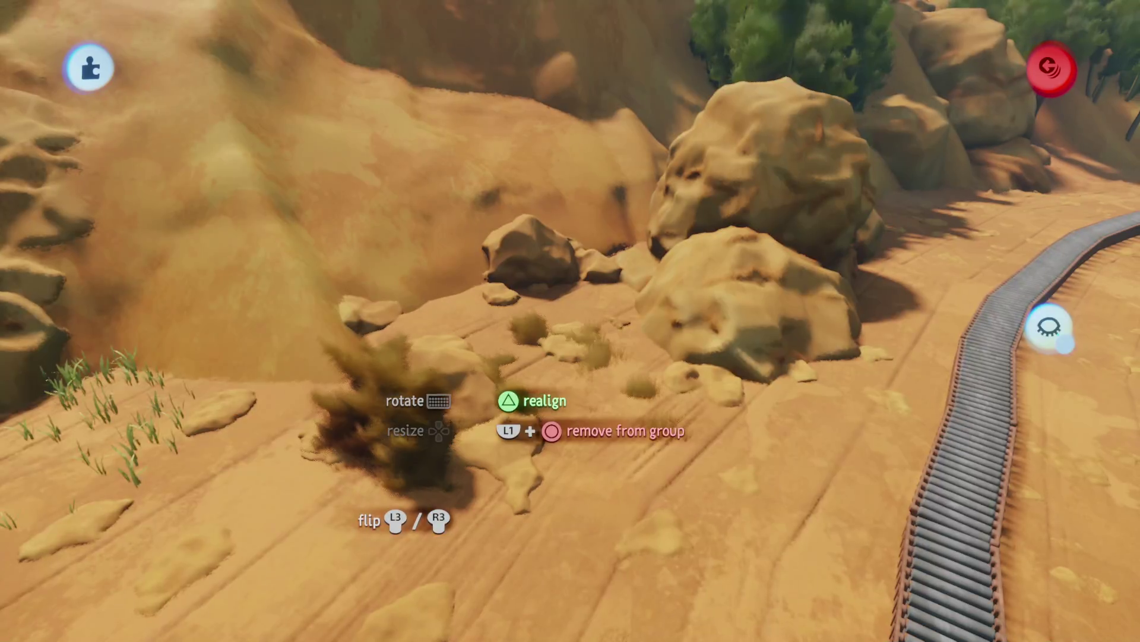
drag(457, 440, 523, 323)
drag(538, 251, 554, 201)
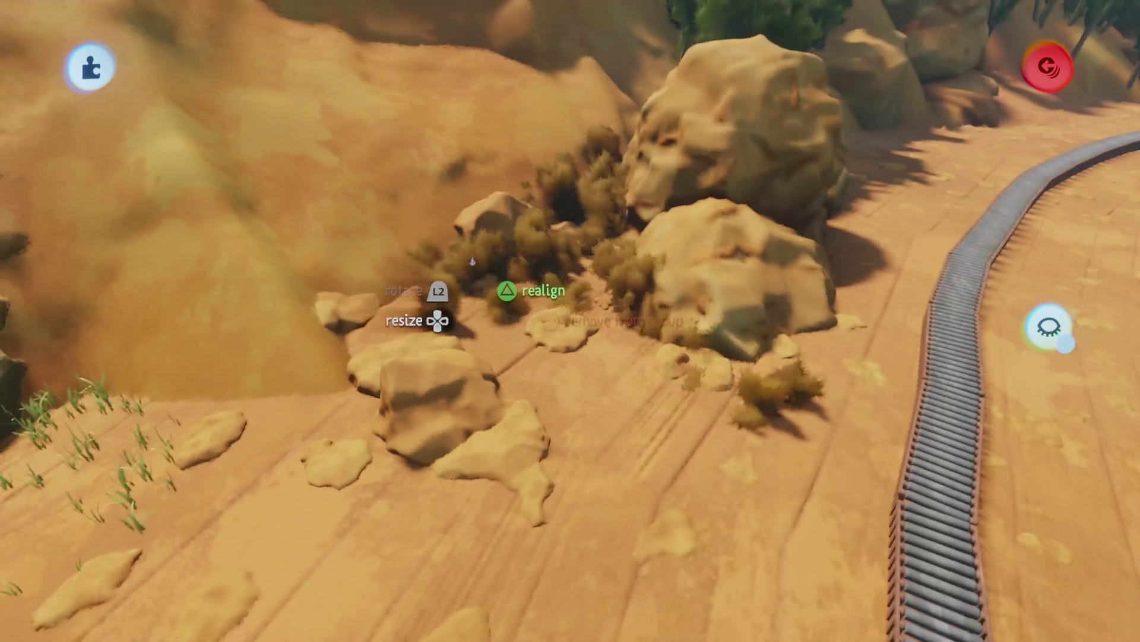
drag(472, 261, 413, 388)
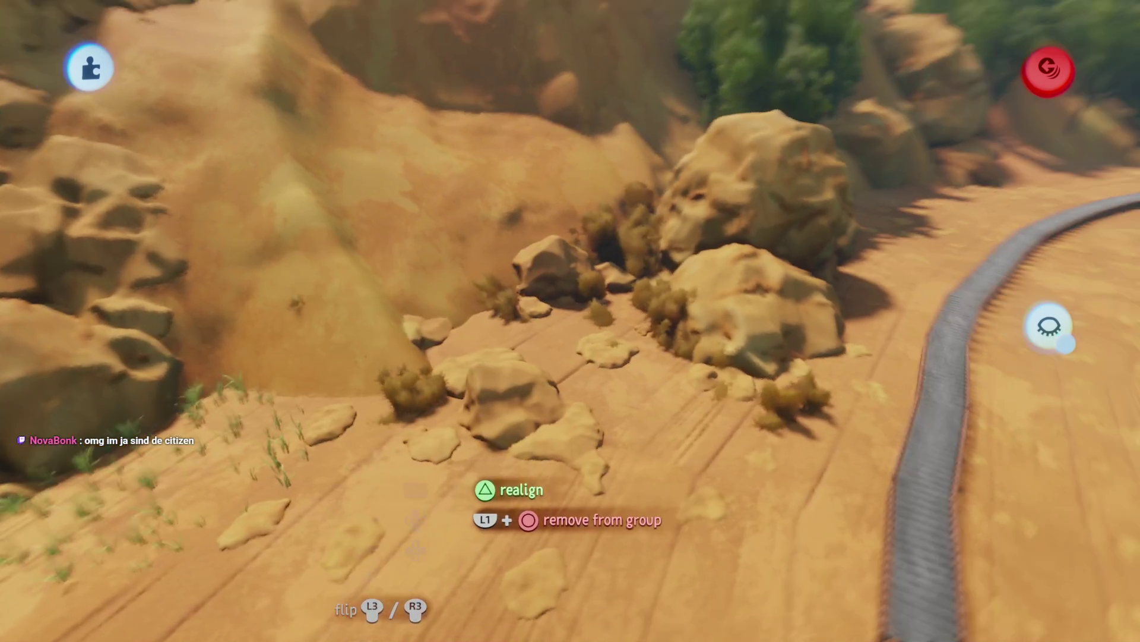
drag(466, 493, 467, 440)
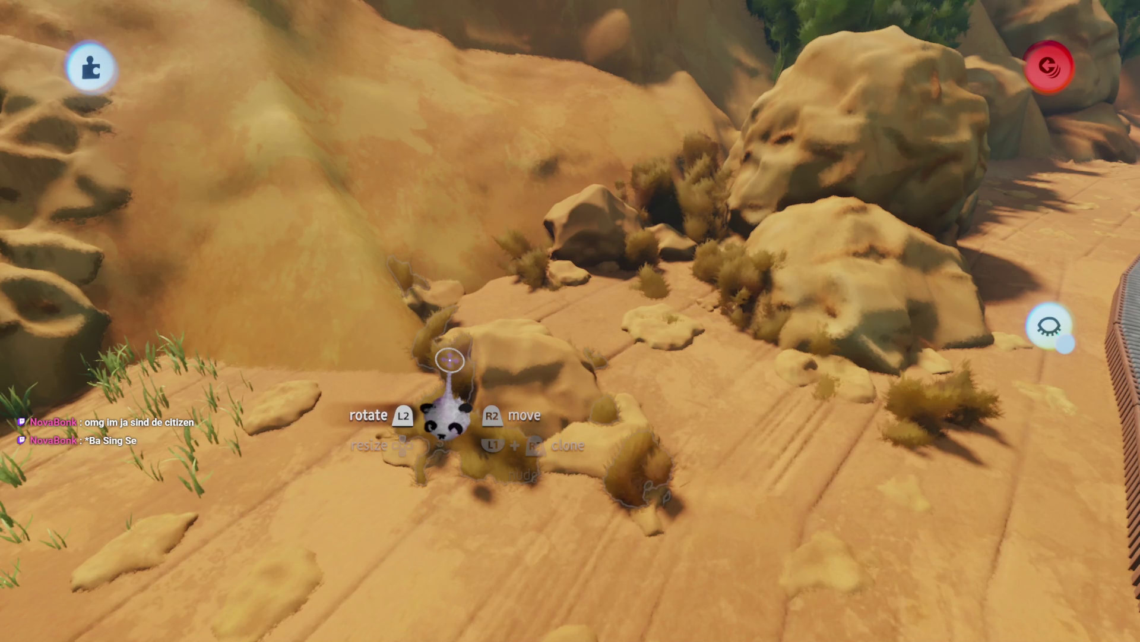
drag(449, 359, 478, 357)
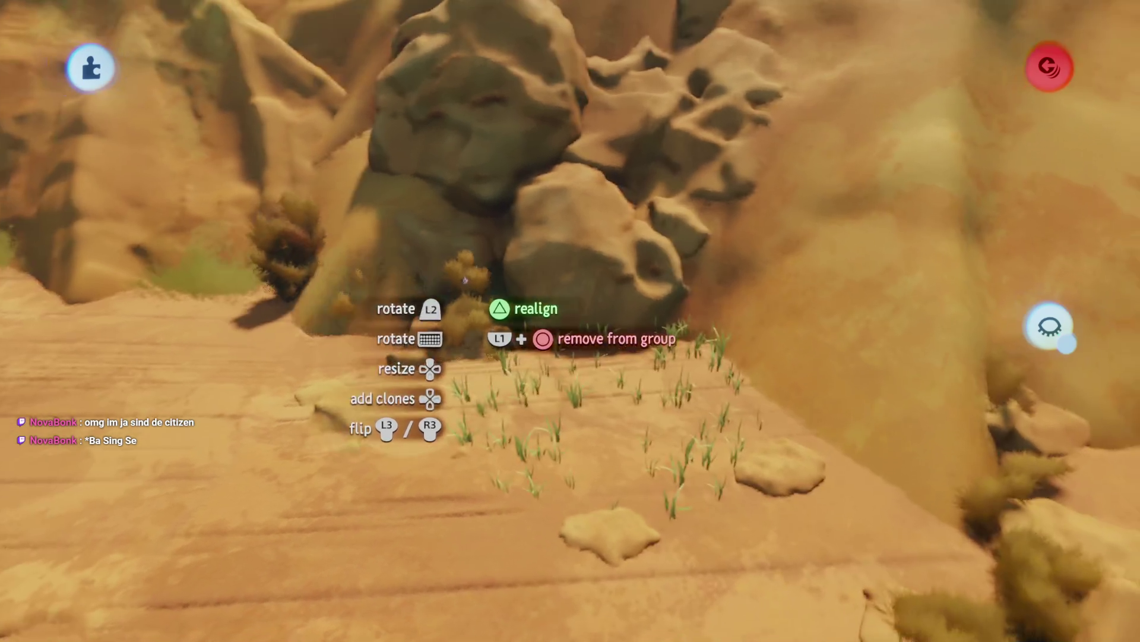
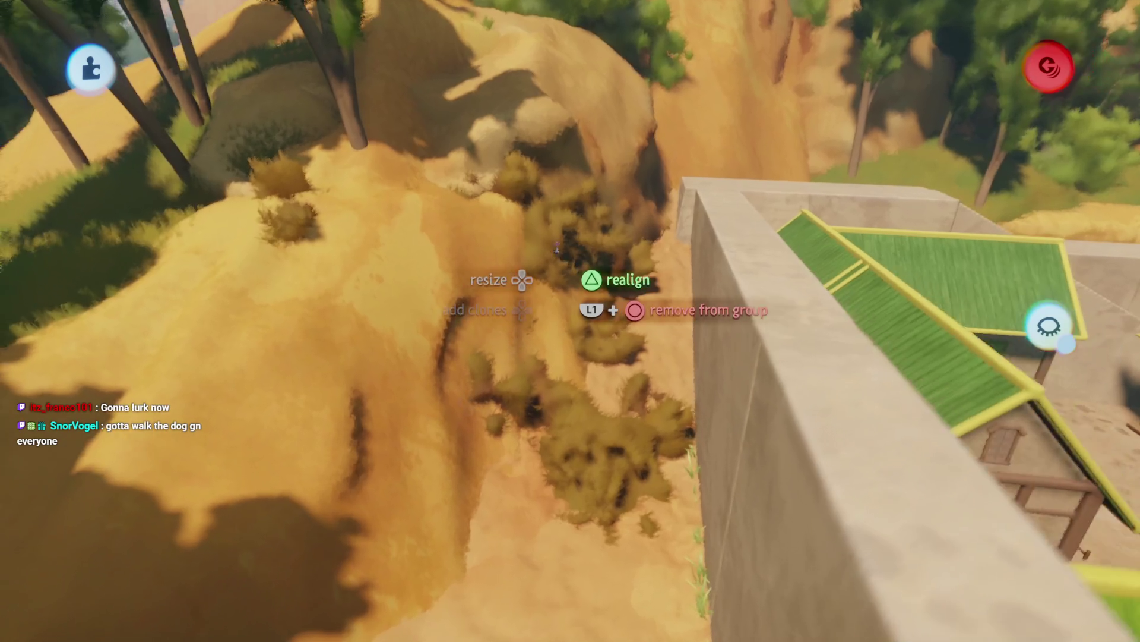
- Scale the carried dry bush clump to 75% at the outer wall's base above the green-roofed house
drag(553, 248, 547, 217)
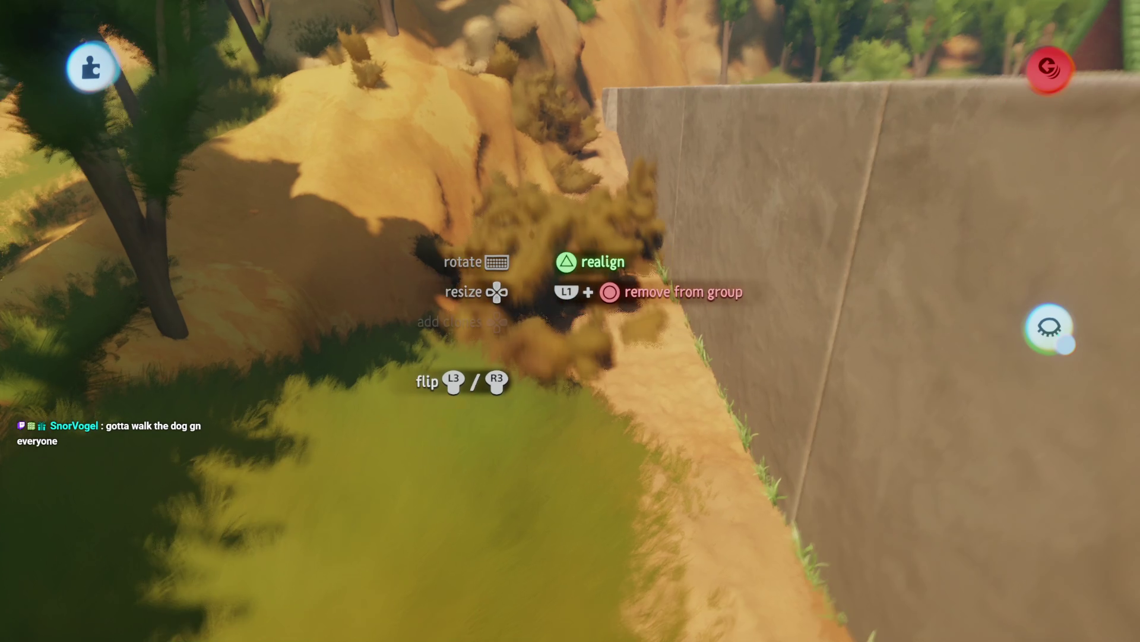
drag(546, 372, 507, 235)
mouse_move(505, 178)
mouse_down()
mouse_move(484, 190)
mouse_move(509, 196)
mouse_move(534, 346)
mouse_up()
mouse_move(544, 416)
mouse_down()
mouse_move(548, 363)
mouse_move(540, 409)
mouse_move(502, 353)
mouse_move(509, 387)
mouse_move(501, 357)
mouse_move(491, 374)
mouse_move(504, 350)
mouse_move(487, 341)
mouse_move(488, 392)
mouse_move(468, 354)
mouse_up()
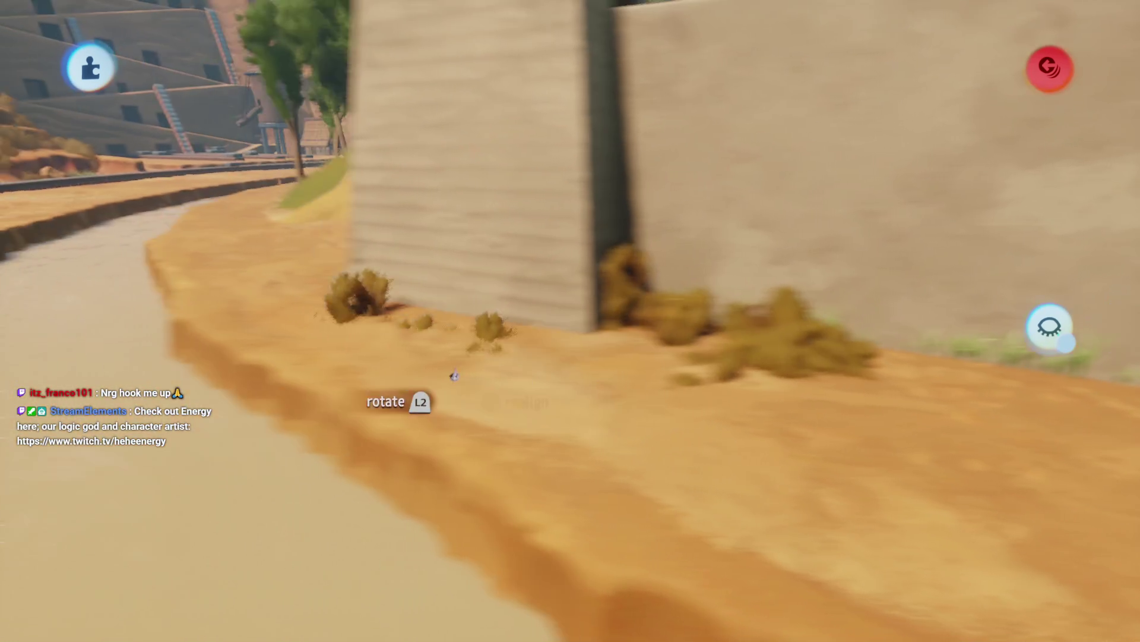
- Clone a dry bush by the wall and carry the copy to the cliff foot beside the channel
mouse_move(455, 376)
mouse_down()
mouse_move(479, 304)
mouse_move(534, 297)
mouse_move(514, 297)
mouse_up()
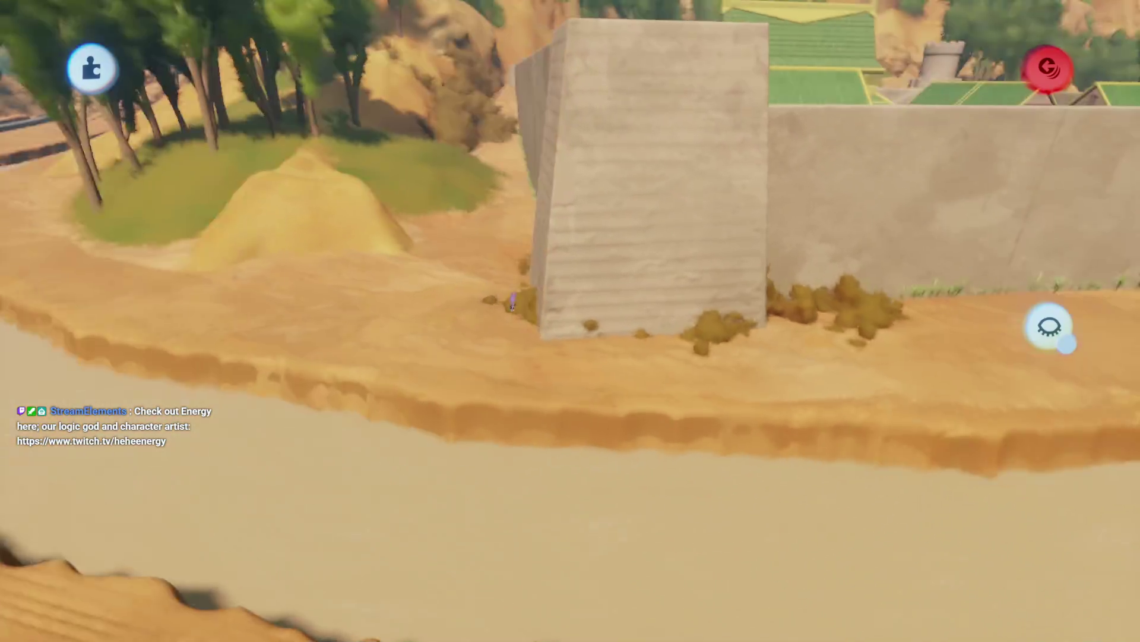
mouse_move(522, 339)
mouse_down()
mouse_move(564, 282)
mouse_move(509, 374)
mouse_move(528, 356)
mouse_move(523, 255)
mouse_move(499, 297)
mouse_up()
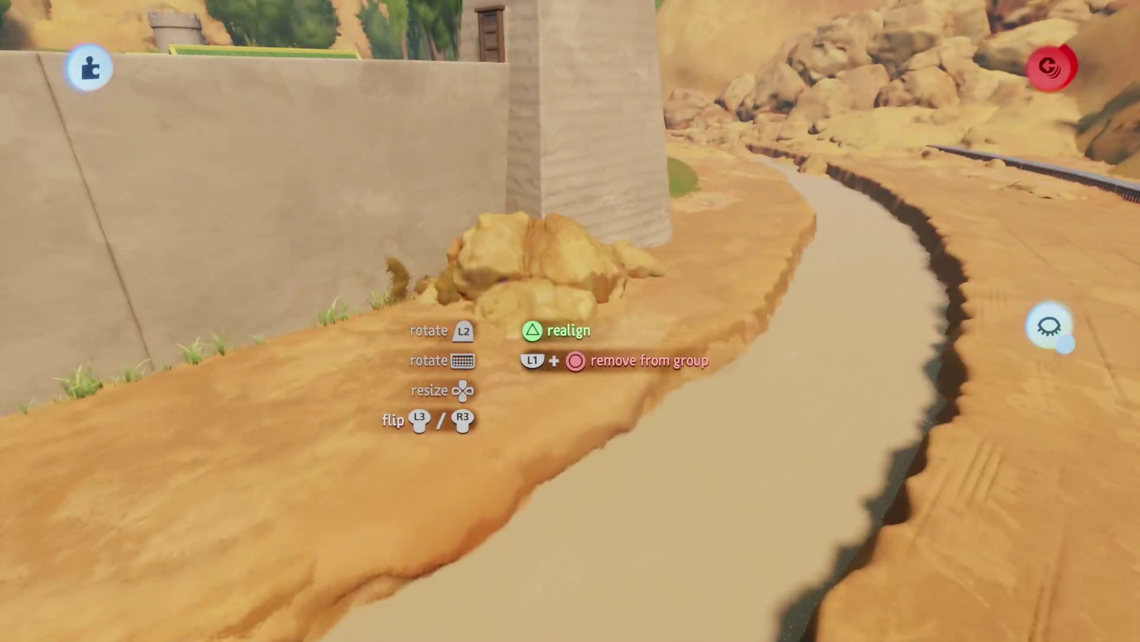
mouse_move(534, 261)
mouse_down()
mouse_move(522, 267)
mouse_move(522, 293)
mouse_move(509, 267)
mouse_move(528, 262)
mouse_up()
mouse_move(517, 309)
mouse_down()
mouse_move(471, 323)
mouse_move(509, 301)
mouse_move(493, 300)
mouse_move(511, 362)
mouse_move(514, 336)
mouse_move(502, 356)
mouse_move(537, 300)
mouse_move(464, 374)
mouse_up()
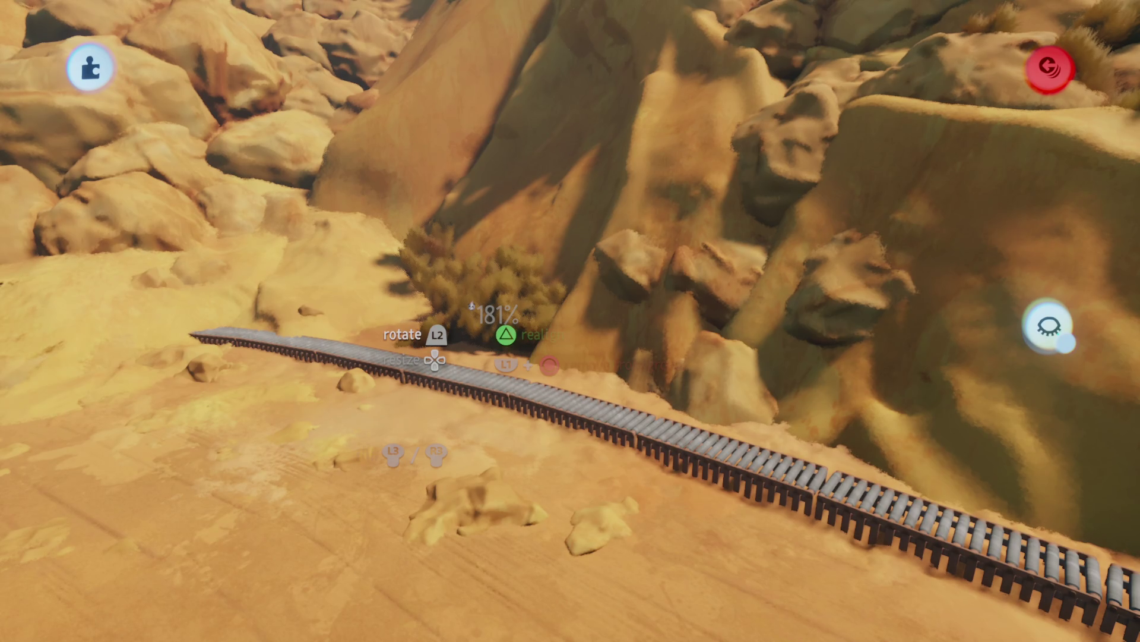
- Copy the dry bush cluster near the rails and carry it down among the canyon rocks
mouse_move(471, 306)
mouse_down()
mouse_move(428, 280)
mouse_move(458, 293)
mouse_move(428, 301)
mouse_move(463, 263)
mouse_move(518, 285)
mouse_move(520, 258)
mouse_move(453, 311)
mouse_move(471, 327)
mouse_move(482, 382)
mouse_move(487, 224)
mouse_move(535, 258)
mouse_move(671, 165)
mouse_up()
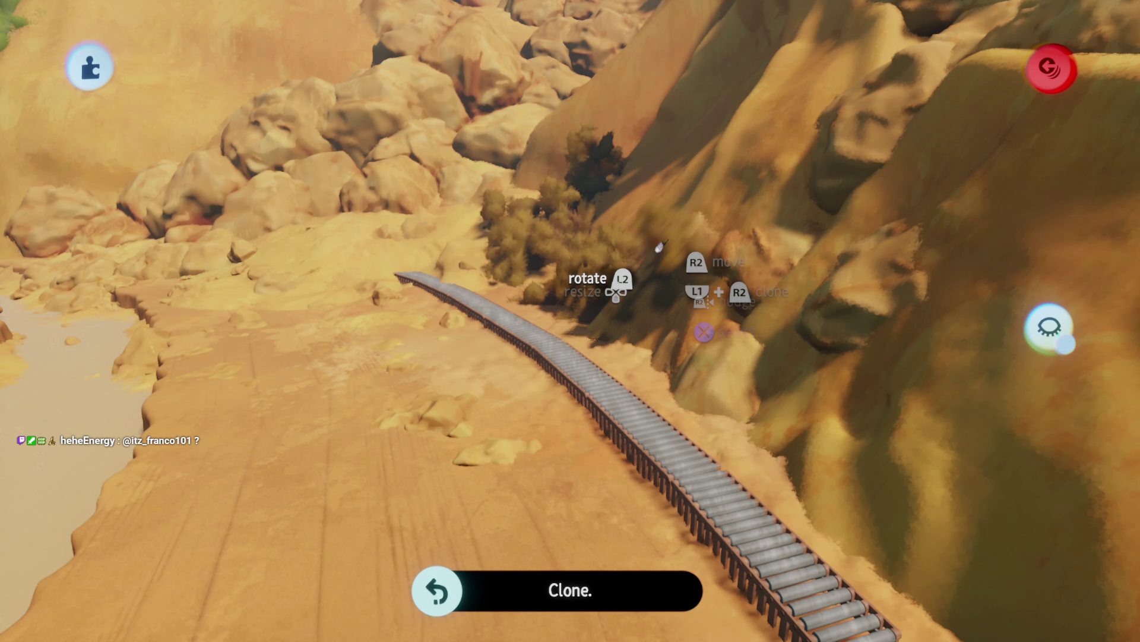
mouse_move(659, 246)
mouse_down()
mouse_move(535, 241)
mouse_move(522, 255)
mouse_move(546, 285)
mouse_move(523, 244)
mouse_move(547, 243)
mouse_move(512, 339)
mouse_move(509, 293)
mouse_move(523, 315)
mouse_move(499, 353)
mouse_move(493, 337)
mouse_up()
mouse_move(482, 297)
mouse_down()
mouse_move(476, 306)
mouse_move(514, 392)
mouse_move(531, 371)
mouse_move(531, 304)
mouse_move(545, 349)
mouse_move(490, 324)
mouse_move(485, 309)
mouse_move(433, 338)
mouse_move(461, 370)
mouse_move(536, 305)
mouse_move(489, 284)
mouse_move(474, 294)
mouse_move(539, 202)
mouse_move(496, 251)
mouse_move(519, 329)
mouse_move(514, 357)
mouse_move(473, 373)
mouse_move(491, 381)
mouse_move(488, 347)
mouse_move(498, 370)
mouse_move(464, 363)
mouse_move(467, 380)
mouse_move(469, 356)
mouse_up()
mouse_move(535, 330)
mouse_down()
mouse_move(482, 453)
mouse_move(448, 318)
mouse_move(482, 364)
mouse_move(526, 371)
mouse_up()
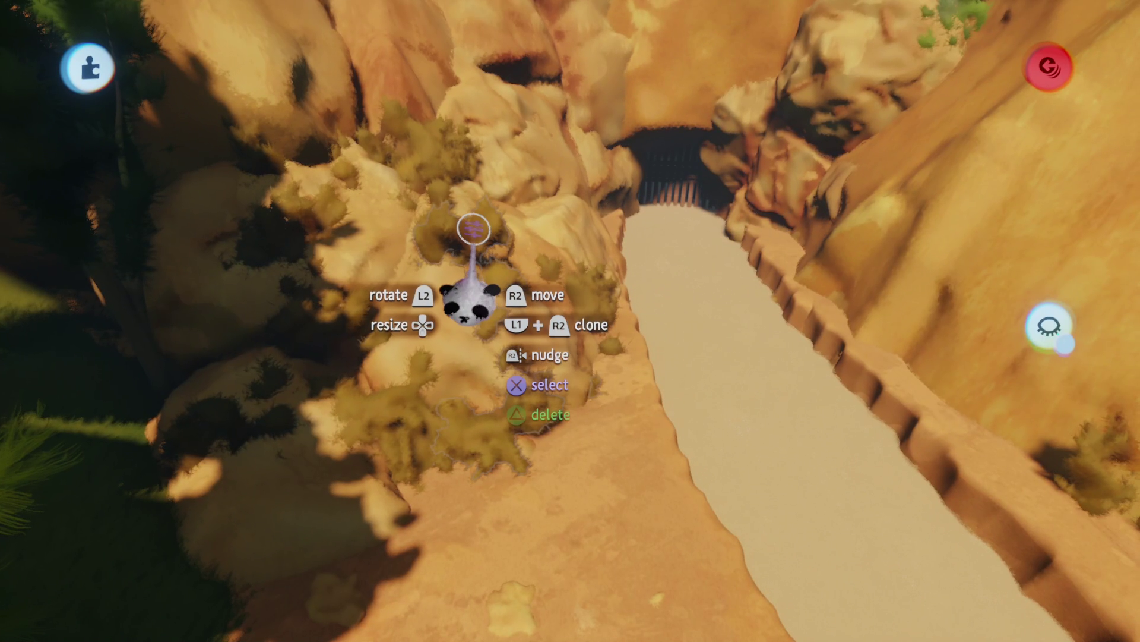
- Tint the first canyon bush's leaves a dry orange-brown in its Leaves settings
click(470, 300)
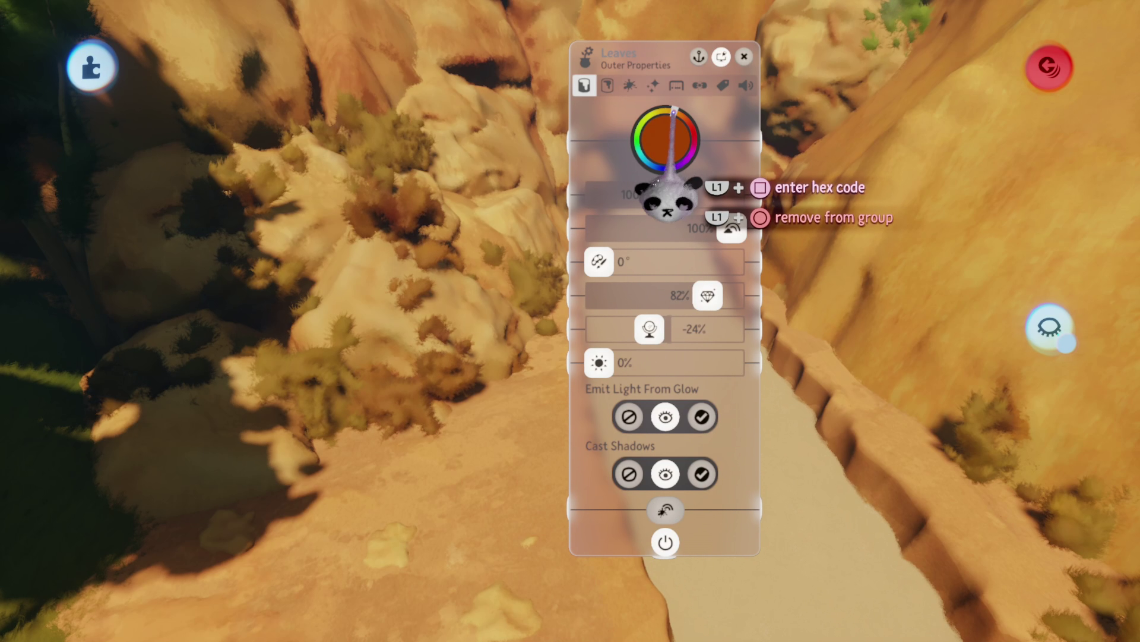
key(Escape)
click(401, 138)
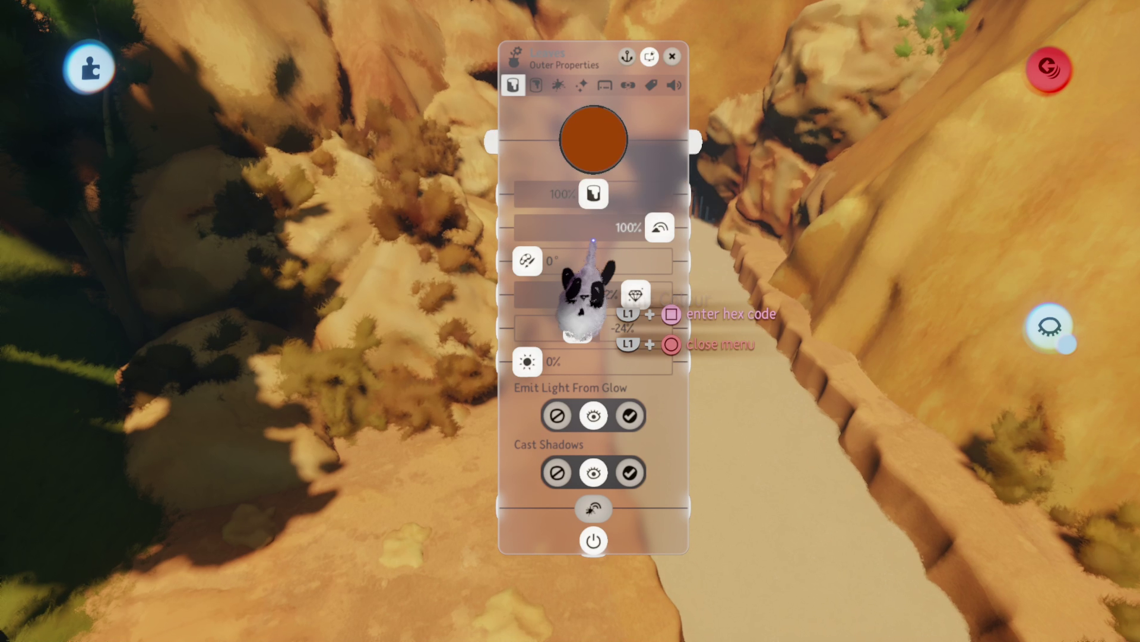
key(Escape)
- Give the remaining canyon bushes' leaves the same dry orange-brown tint, one by one
click(452, 427)
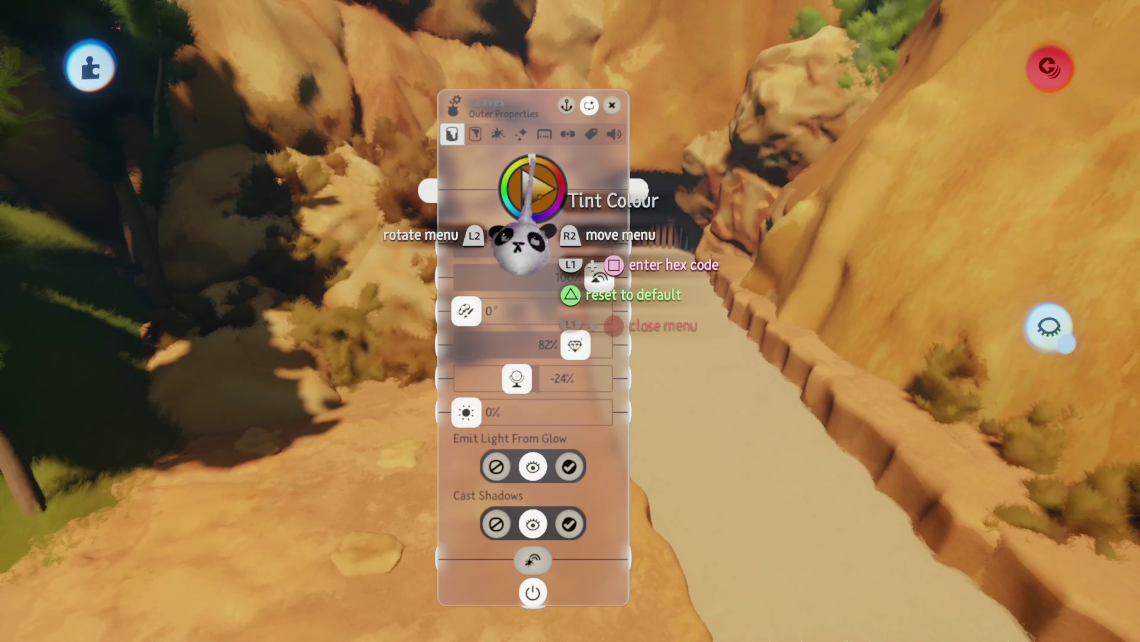
key(Escape)
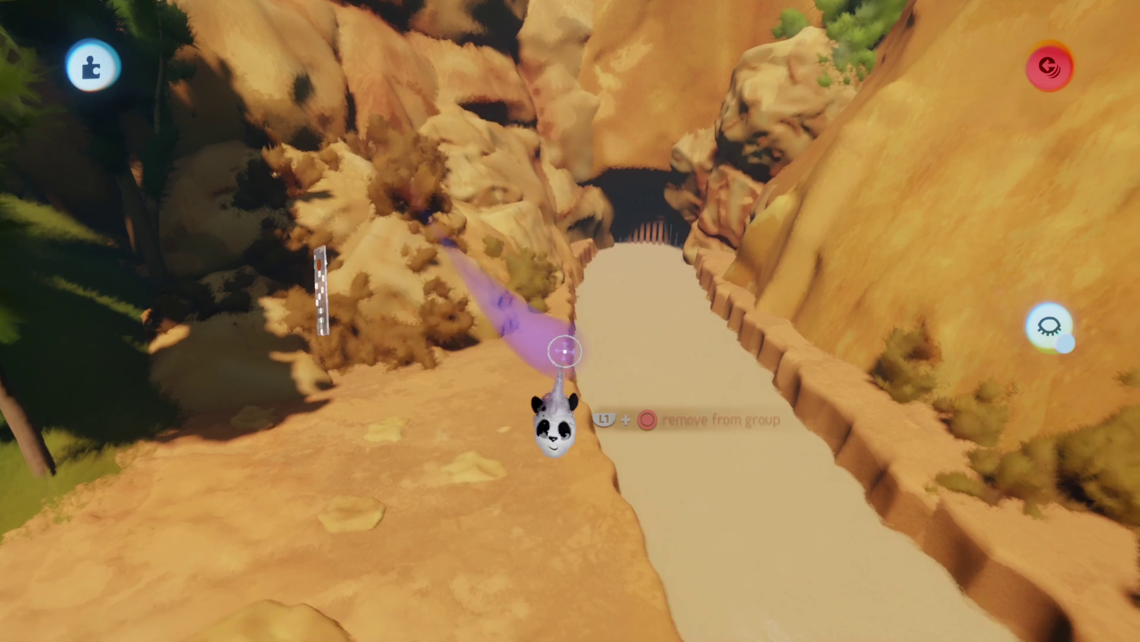
click(651, 327)
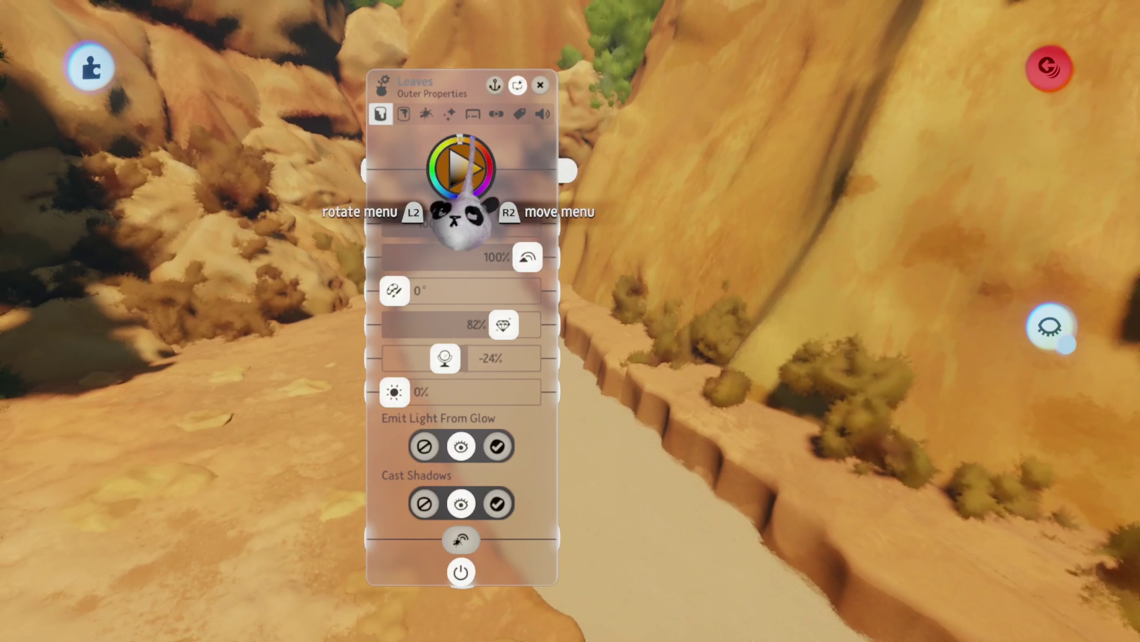
key(Escape)
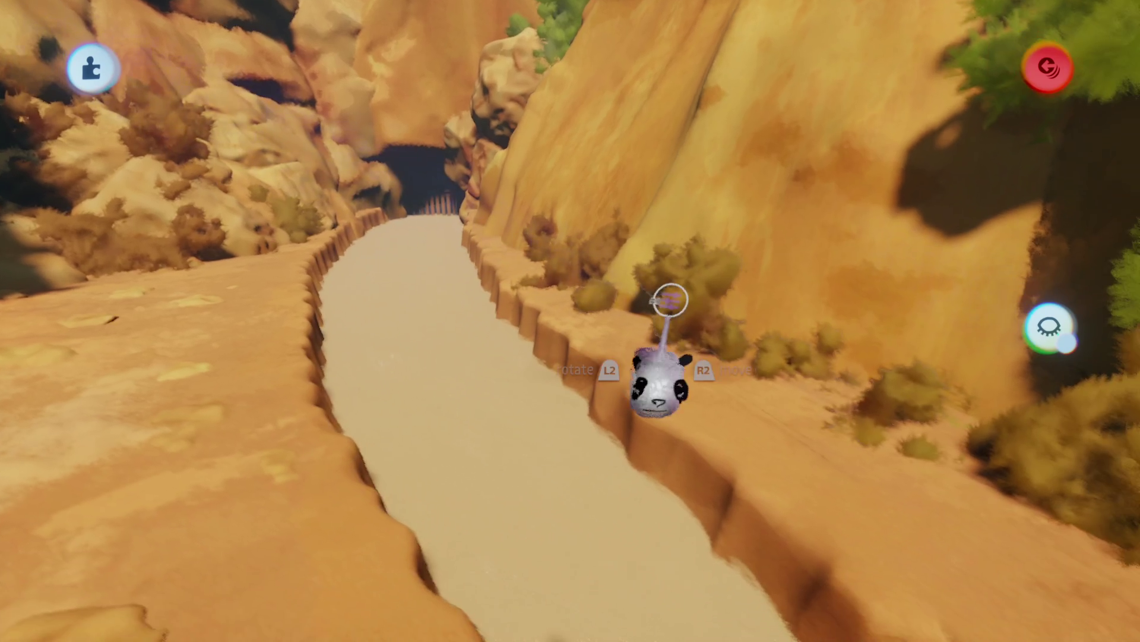
click(662, 376)
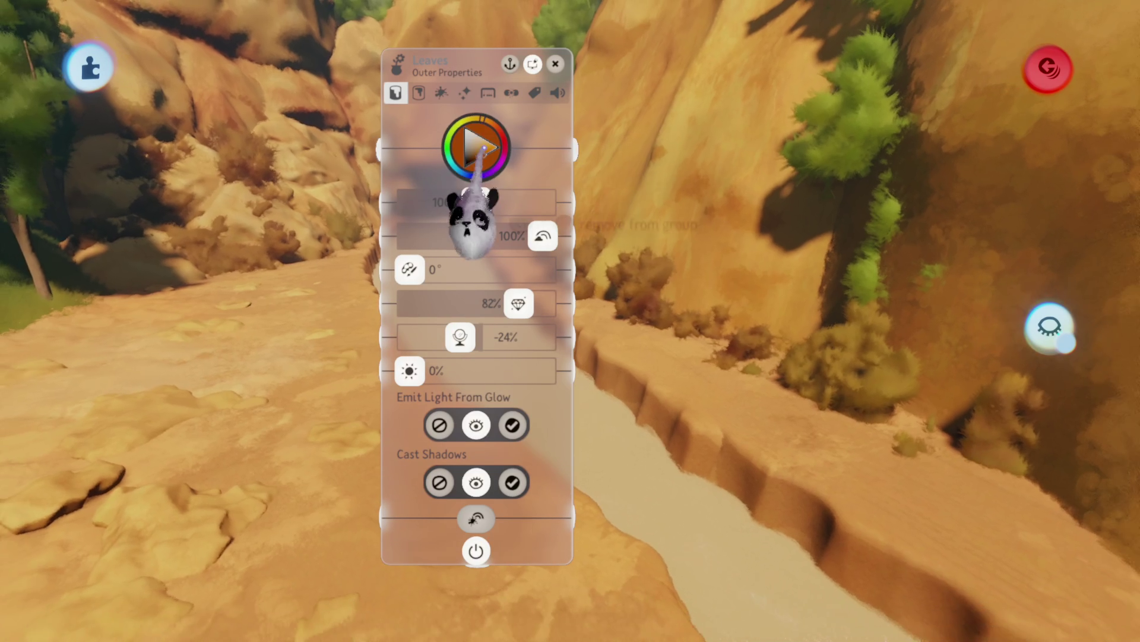
key(Escape)
click(624, 363)
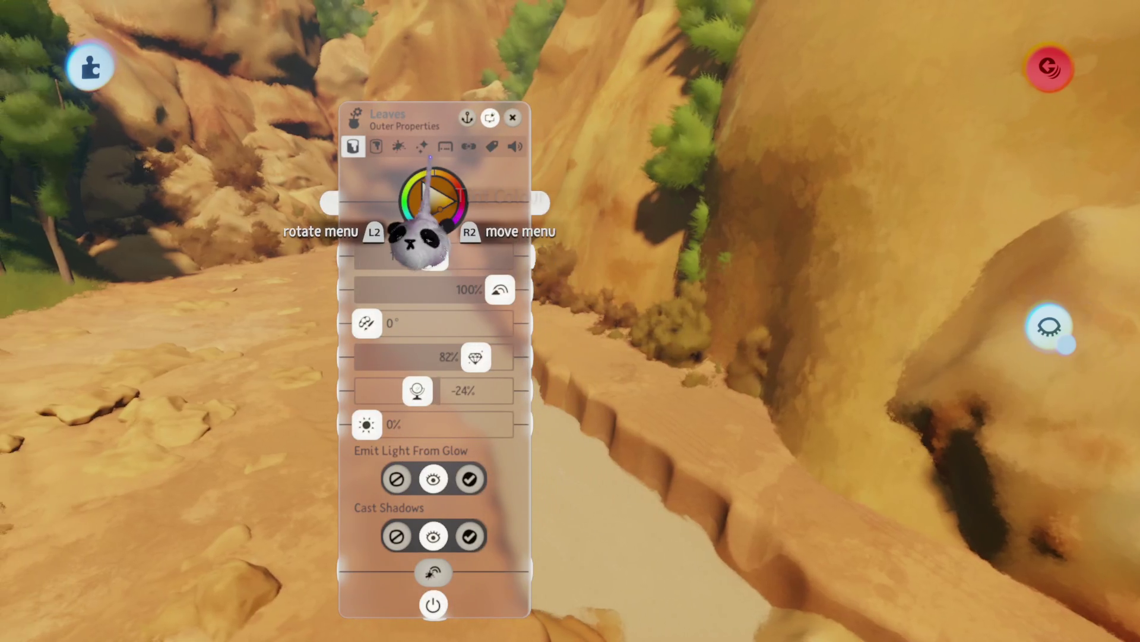
key(Escape)
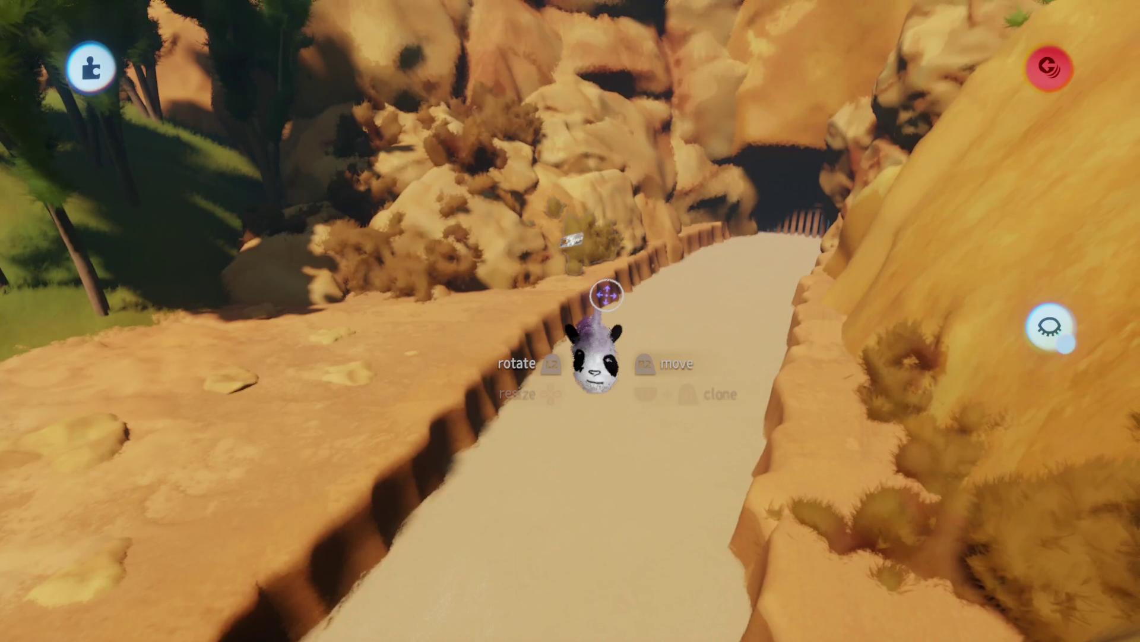
click(593, 356)
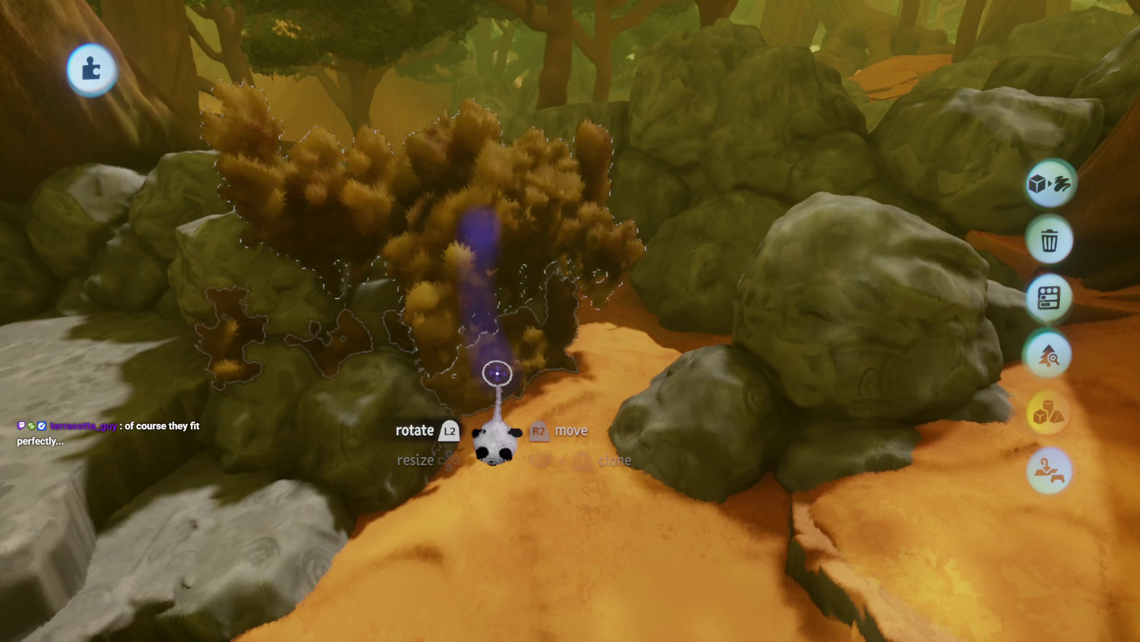
- Enlarge the dry bush by the tree in stages from 125% up to 155%
click(732, 240)
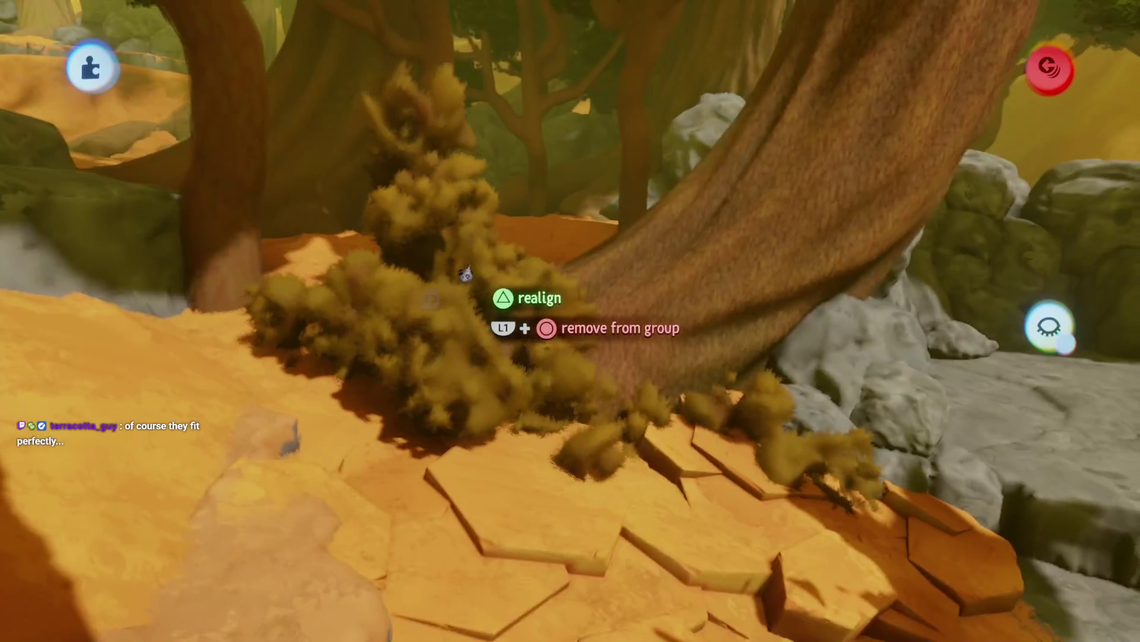
drag(467, 274, 511, 295)
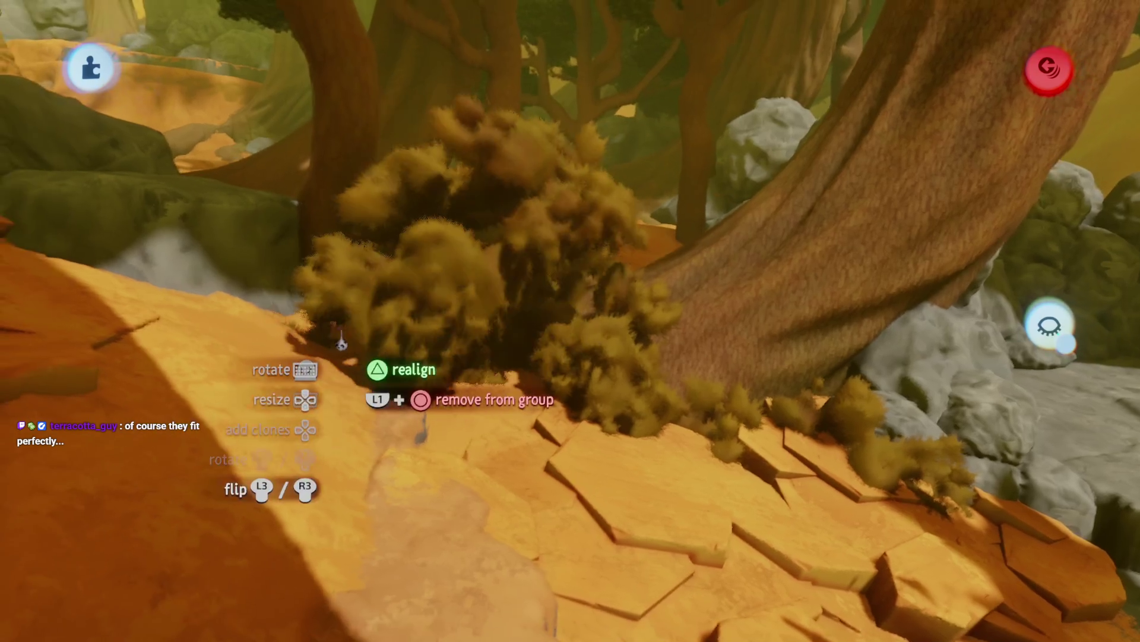
mouse_move(335, 321)
mouse_down()
mouse_move(300, 264)
mouse_move(306, 291)
mouse_move(402, 330)
mouse_up()
mouse_move(382, 484)
mouse_down()
mouse_move(410, 419)
mouse_move(474, 434)
mouse_up()
mouse_move(475, 392)
mouse_down()
mouse_move(483, 375)
mouse_move(445, 355)
mouse_move(462, 333)
mouse_move(431, 334)
mouse_move(402, 302)
mouse_up()
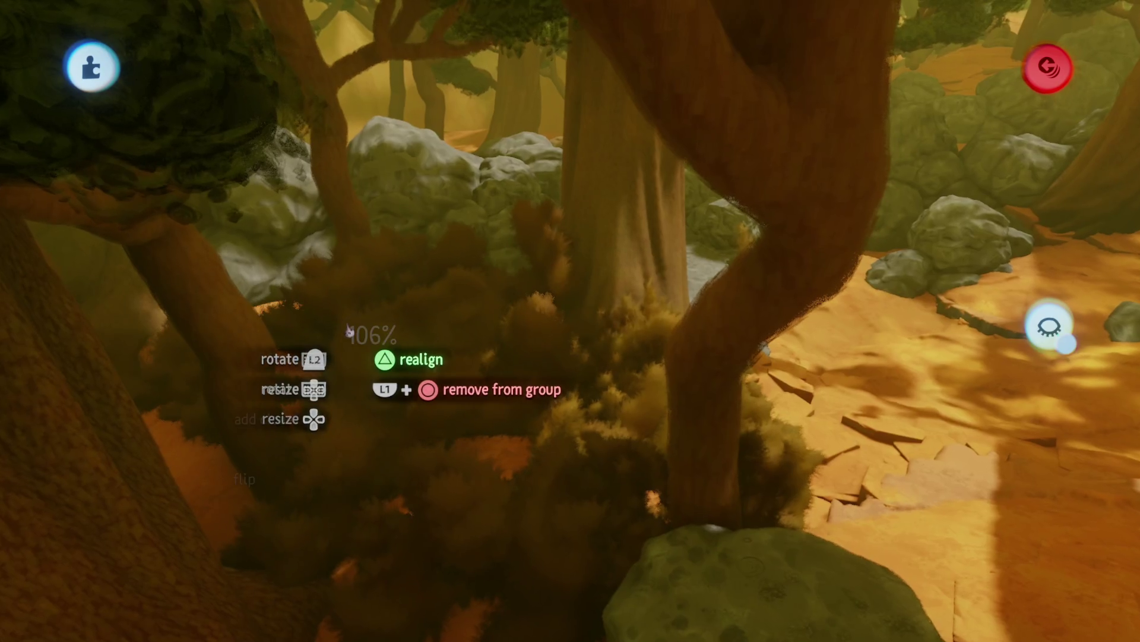
mouse_move(349, 331)
mouse_down()
mouse_move(300, 339)
mouse_move(193, 300)
mouse_move(483, 458)
mouse_up()
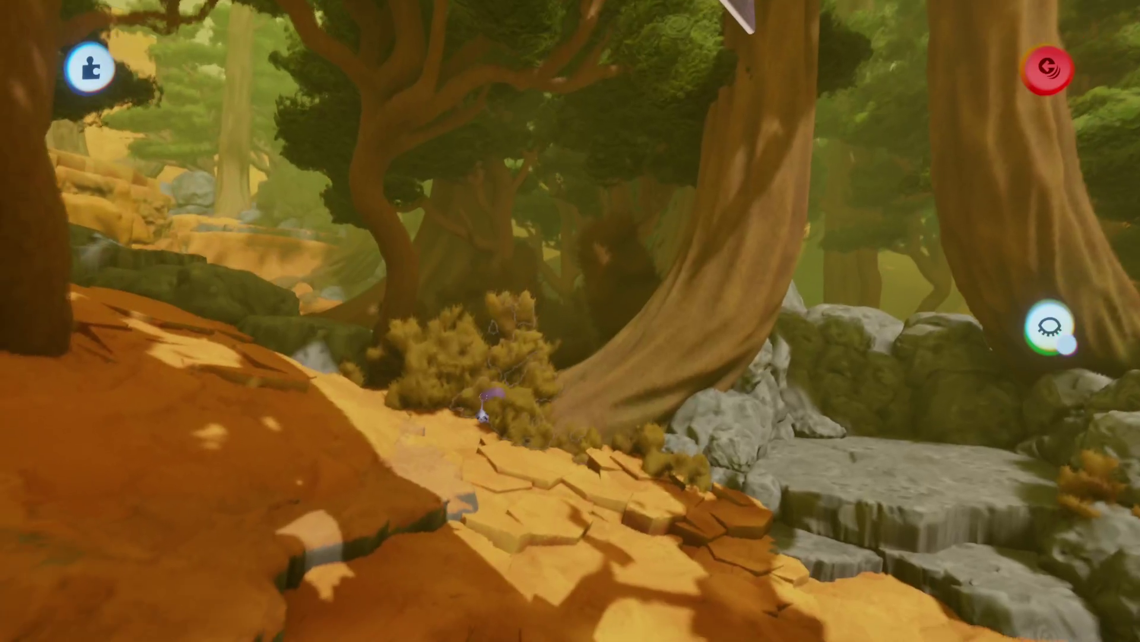
- Set a dry bush down against the base of the big tree trunk
mouse_move(484, 410)
mouse_down()
mouse_move(376, 279)
mouse_move(565, 311)
mouse_move(565, 372)
mouse_move(489, 264)
mouse_up()
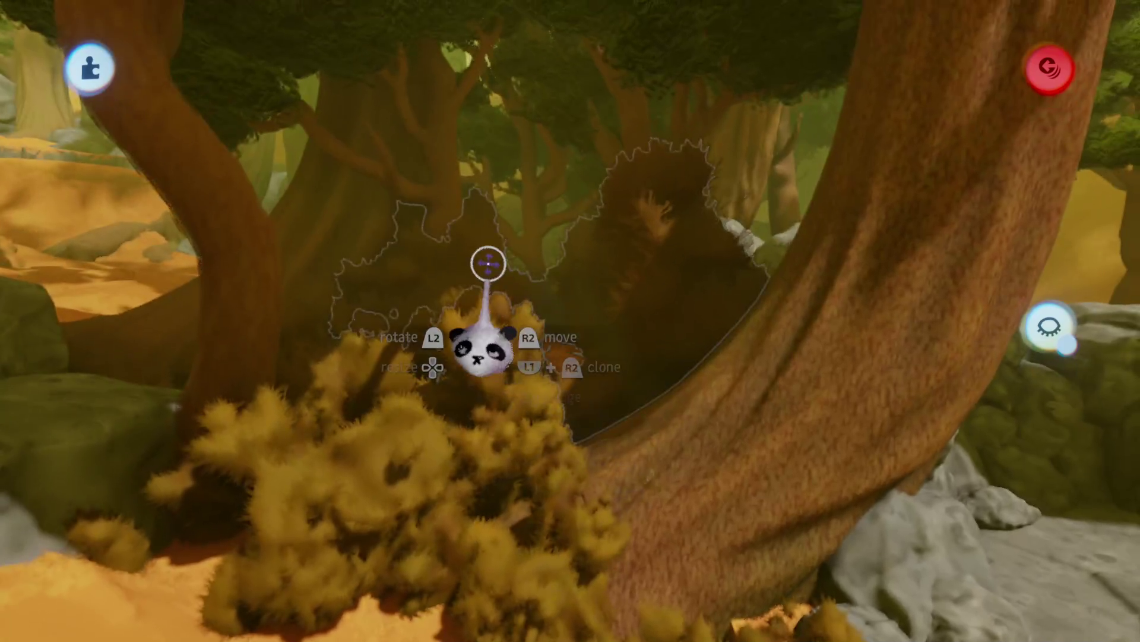
mouse_move(574, 170)
mouse_down()
mouse_move(587, 189)
mouse_move(659, 187)
mouse_move(615, 192)
mouse_move(616, 213)
mouse_move(542, 227)
mouse_up()
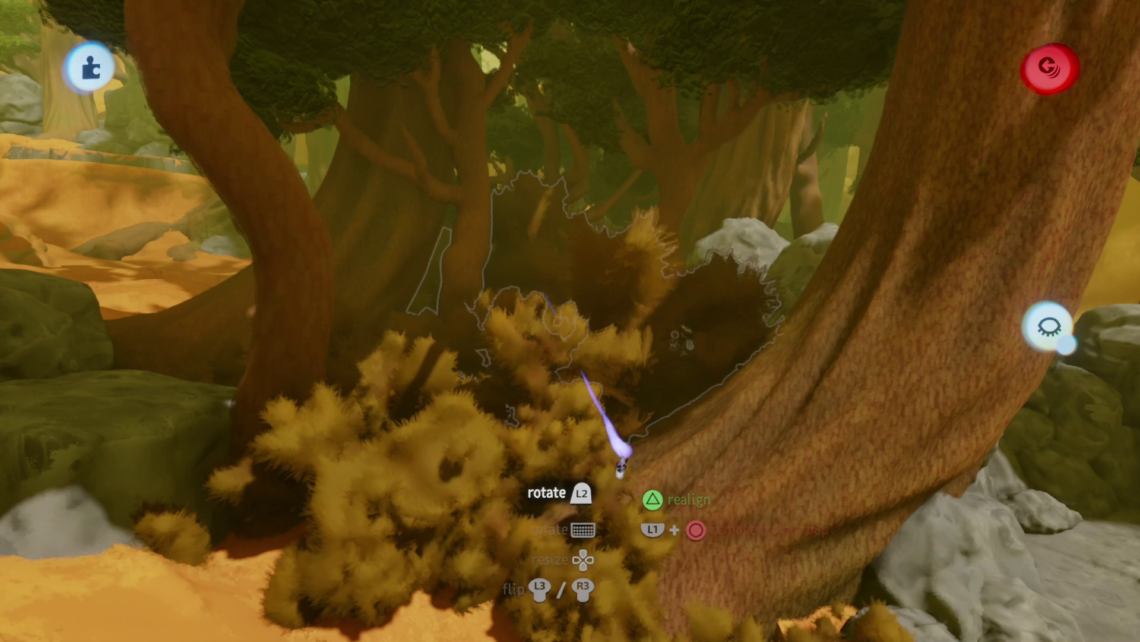
drag(621, 466, 618, 451)
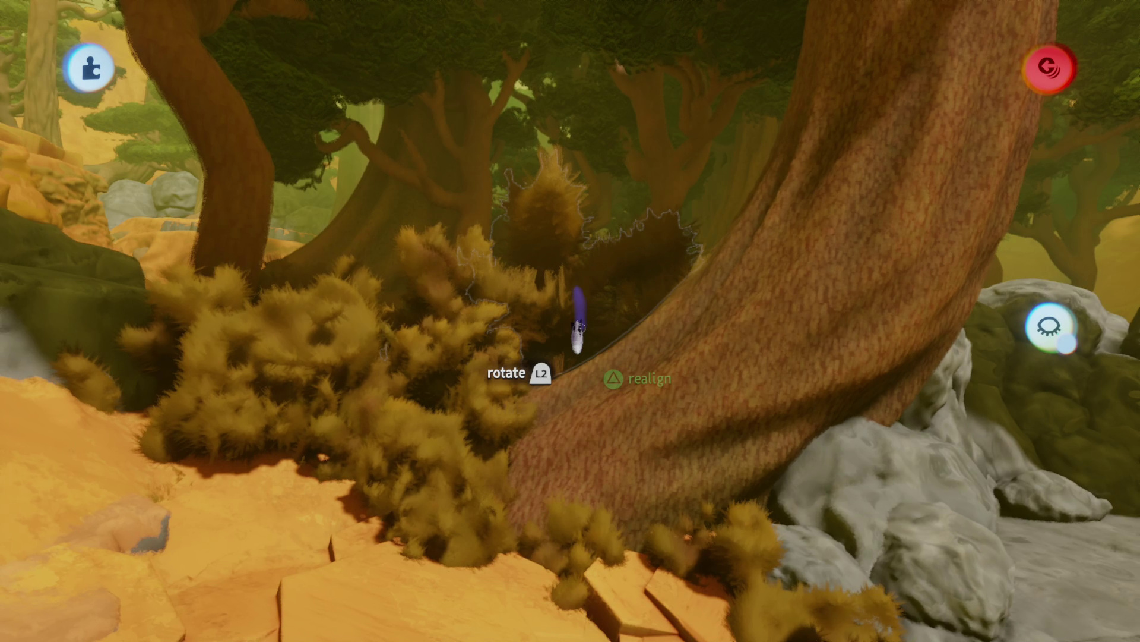
mouse_move(577, 321)
mouse_down()
mouse_move(580, 433)
mouse_move(564, 300)
mouse_up()
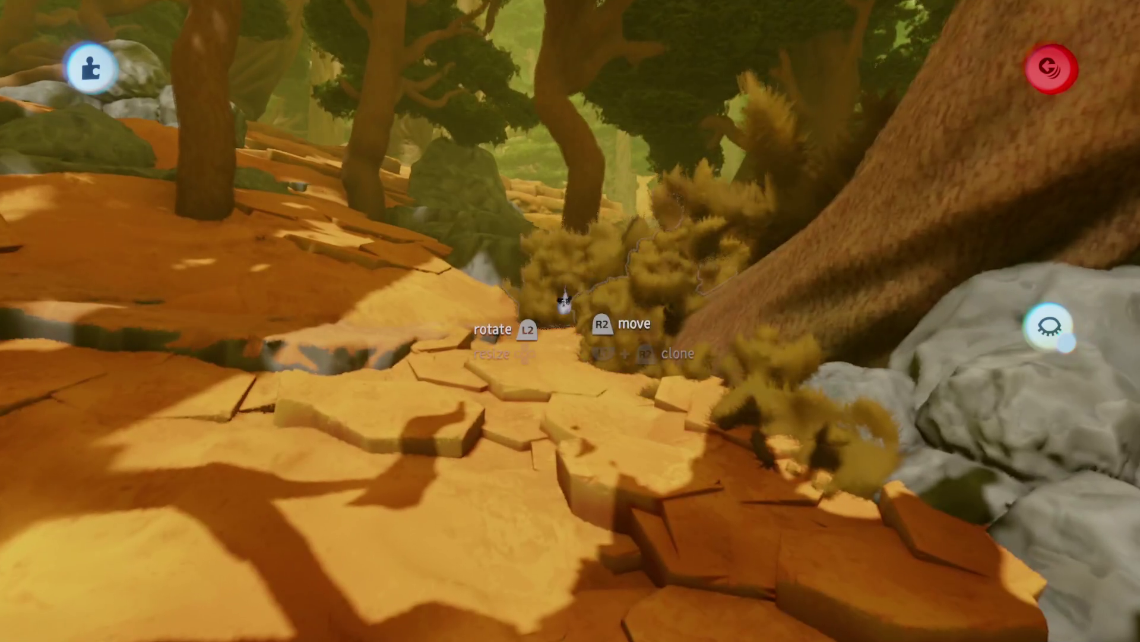
mouse_move(620, 364)
mouse_down()
mouse_move(644, 446)
mouse_move(571, 357)
mouse_move(570, 333)
mouse_move(512, 379)
mouse_move(529, 382)
mouse_move(374, 394)
mouse_move(439, 392)
mouse_move(547, 484)
mouse_move(538, 351)
mouse_move(525, 394)
mouse_move(538, 363)
mouse_move(510, 345)
mouse_move(533, 340)
mouse_move(528, 329)
mouse_move(540, 355)
mouse_move(501, 368)
mouse_move(449, 355)
mouse_move(477, 372)
mouse_move(464, 383)
mouse_move(502, 433)
mouse_move(476, 416)
mouse_move(517, 416)
mouse_move(543, 326)
mouse_move(471, 303)
mouse_move(517, 373)
mouse_move(541, 372)
mouse_move(517, 343)
mouse_move(465, 369)
mouse_move(520, 409)
mouse_move(516, 419)
mouse_move(545, 420)
mouse_move(505, 358)
mouse_move(439, 341)
mouse_move(452, 357)
mouse_move(438, 337)
mouse_move(504, 366)
mouse_move(482, 363)
mouse_up()
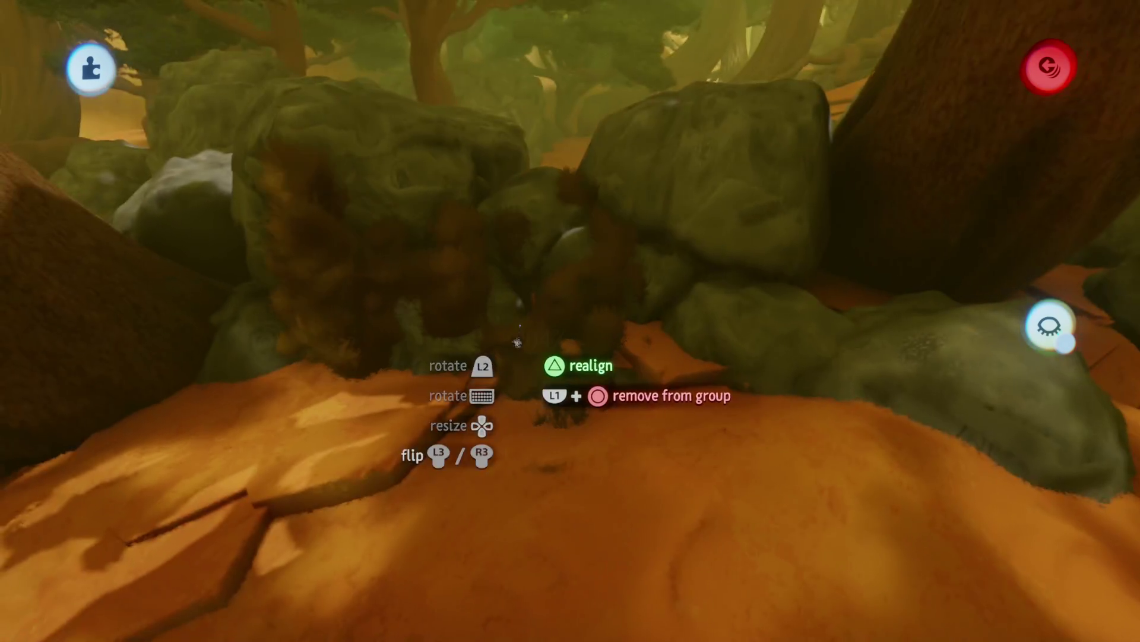
- Resize the held bush group to about 121% and place it by the trunk and mossy rock
key(Up)
key(Down)
key(Down)
key(Up)
key(Up)
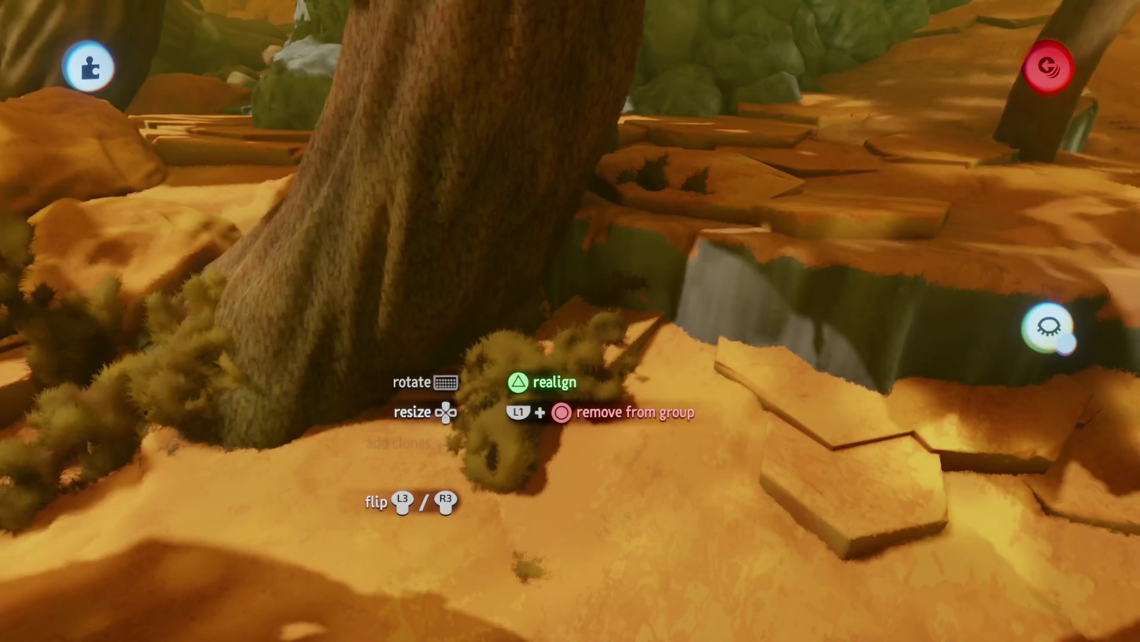
mouse_move(410, 360)
mouse_down()
mouse_move(492, 416)
mouse_move(615, 452)
mouse_move(570, 416)
mouse_move(541, 469)
mouse_move(540, 349)
mouse_move(606, 425)
mouse_up()
mouse_move(549, 325)
mouse_down()
mouse_move(585, 382)
mouse_move(509, 311)
mouse_move(535, 319)
mouse_move(523, 303)
mouse_up()
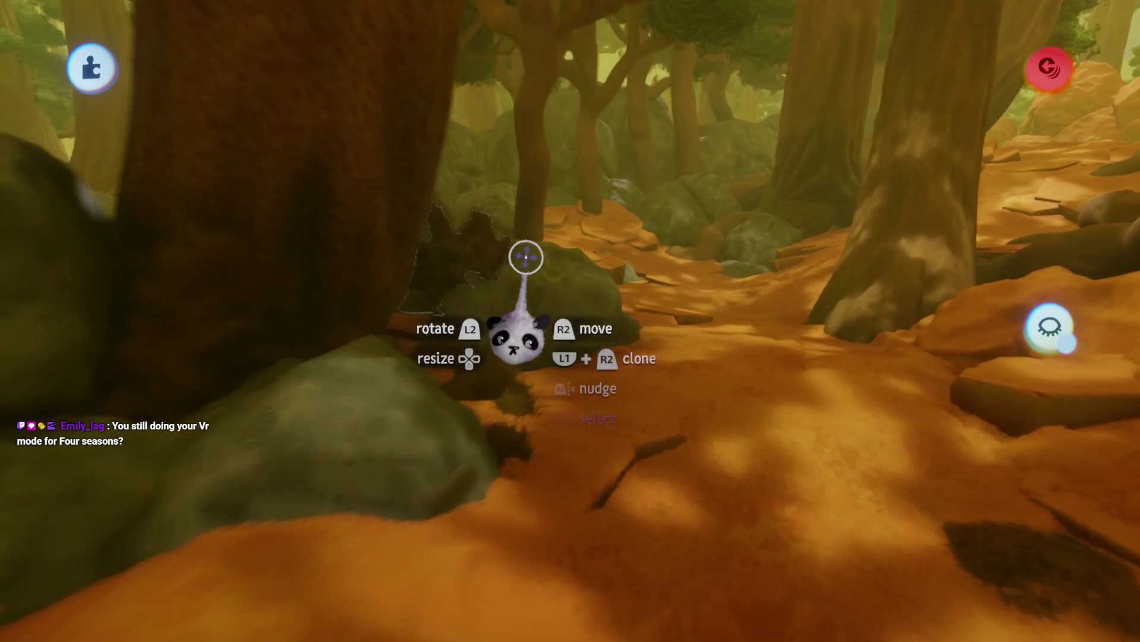
- Pick up the dark bush group beside the rock and carry it toward a tree trunk
drag(524, 255, 539, 347)
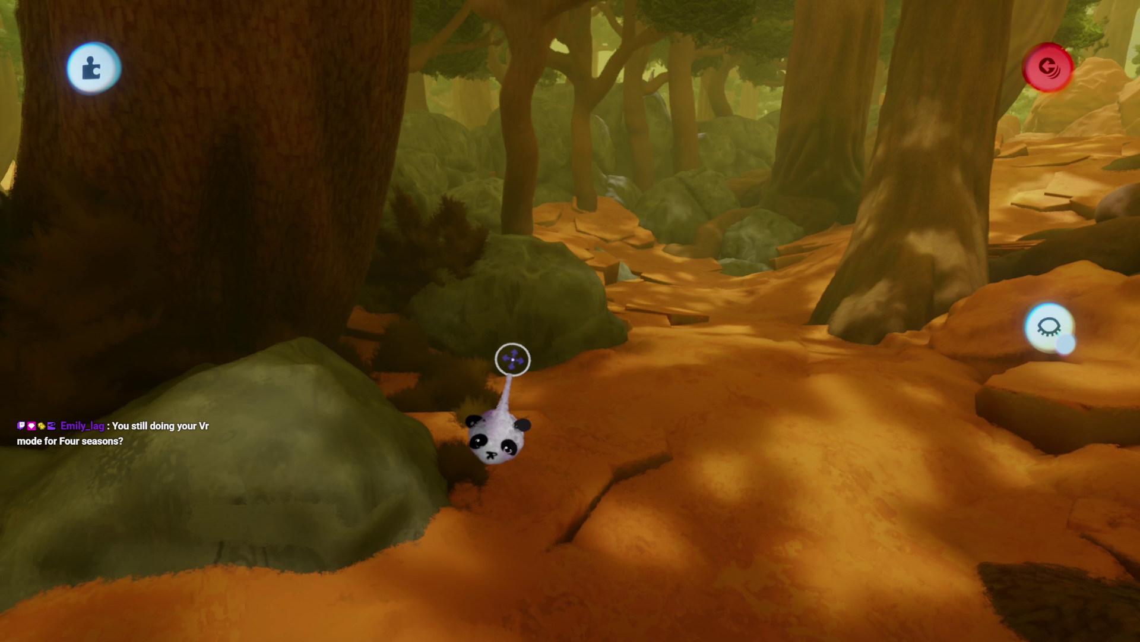
drag(470, 373, 387, 359)
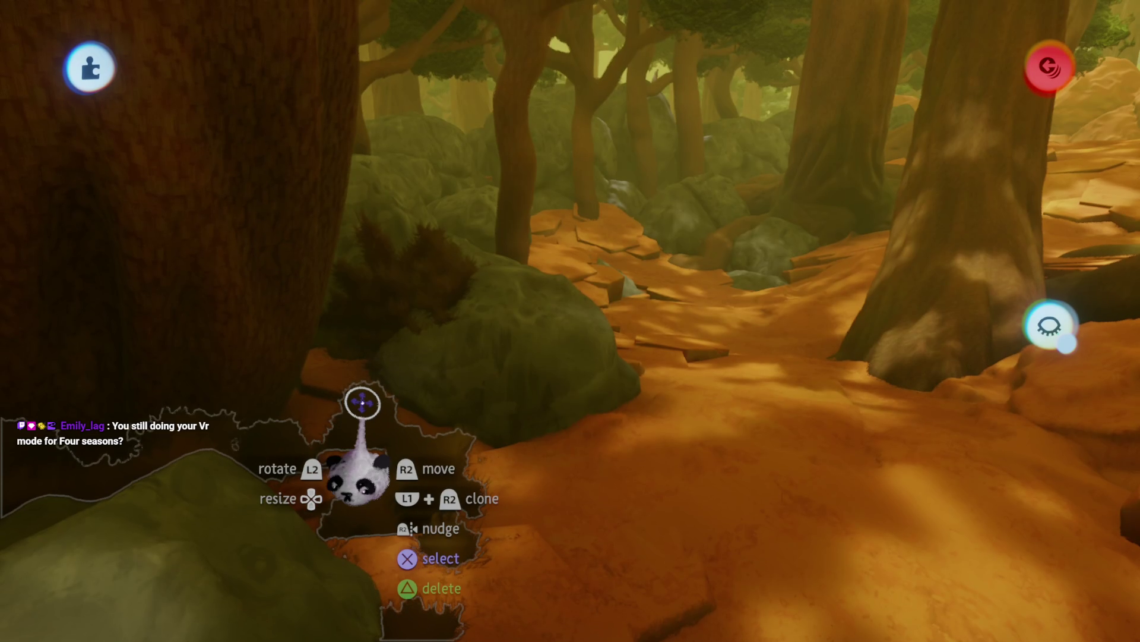
mouse_move(379, 306)
mouse_down()
mouse_move(511, 416)
mouse_move(509, 446)
mouse_move(522, 408)
mouse_move(502, 392)
mouse_move(501, 344)
mouse_move(492, 364)
mouse_move(481, 320)
mouse_move(511, 315)
mouse_move(494, 325)
mouse_move(523, 356)
mouse_up()
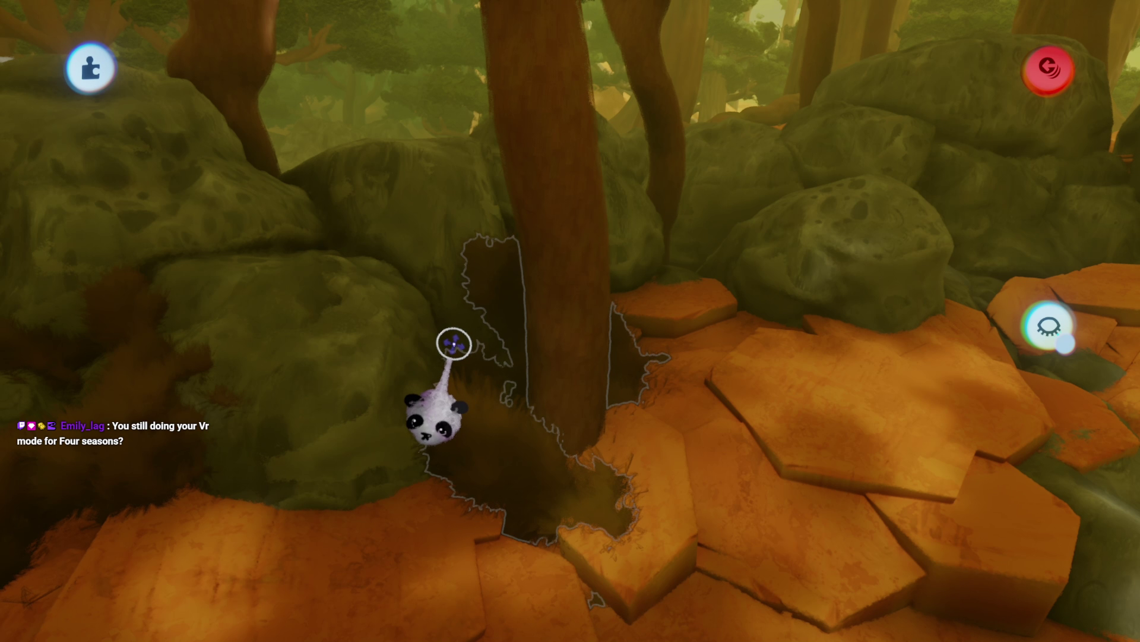
mouse_move(451, 354)
mouse_down()
mouse_move(369, 415)
mouse_move(502, 363)
mouse_up()
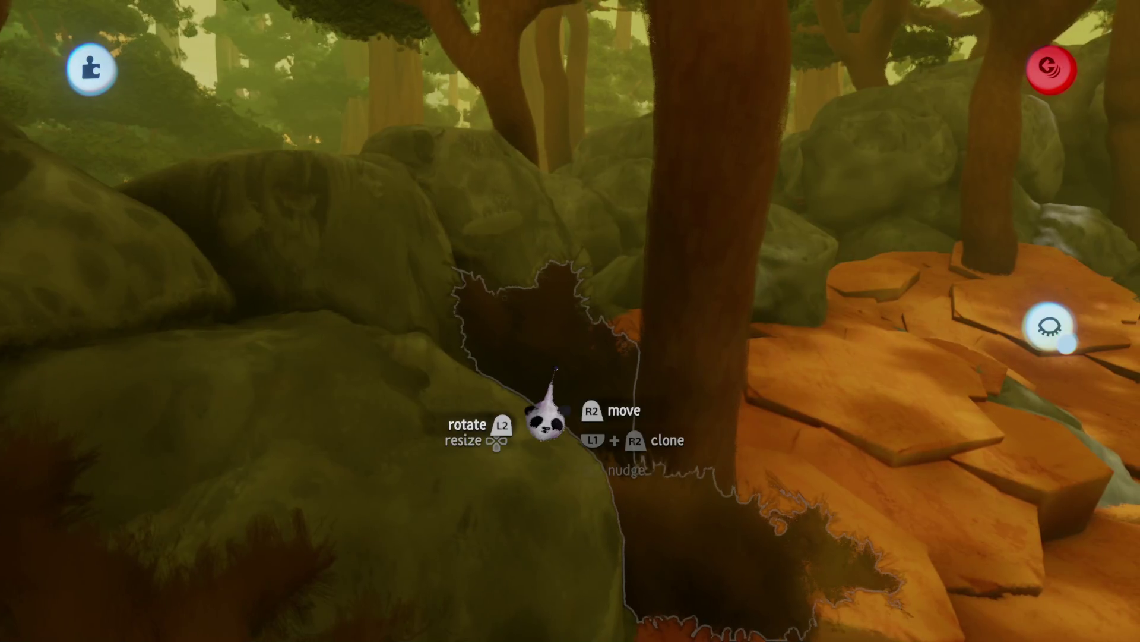
- Drop the bush group at the tree base, then regrab it and shrink it to fit
mouse_move(545, 420)
mouse_down()
mouse_move(473, 428)
mouse_move(506, 305)
mouse_up()
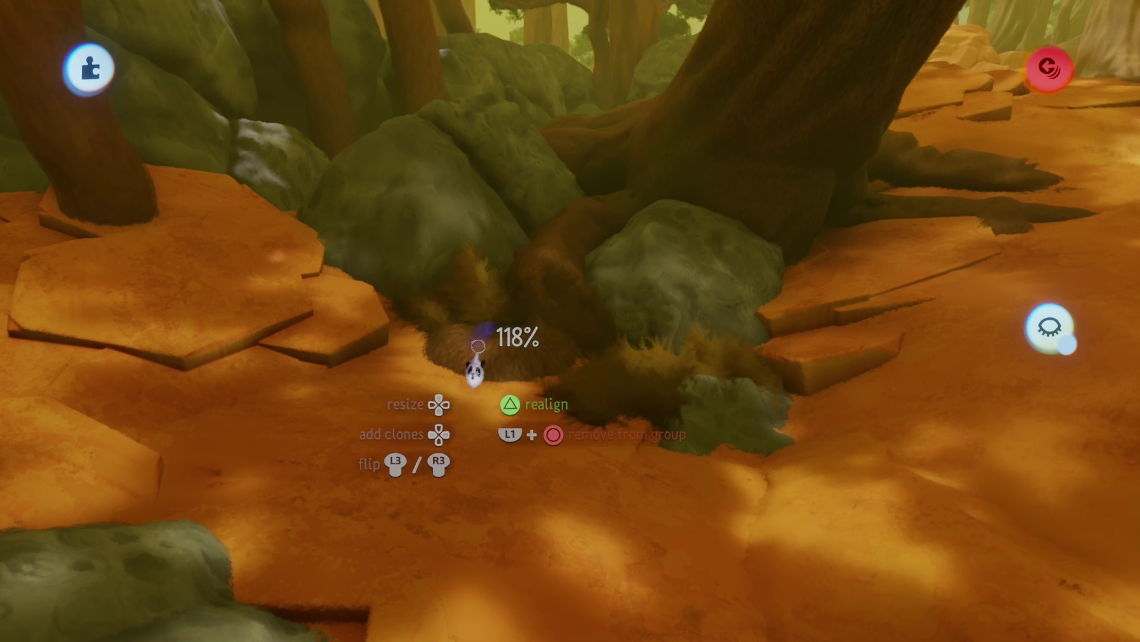
drag(479, 346, 465, 328)
drag(469, 371, 472, 359)
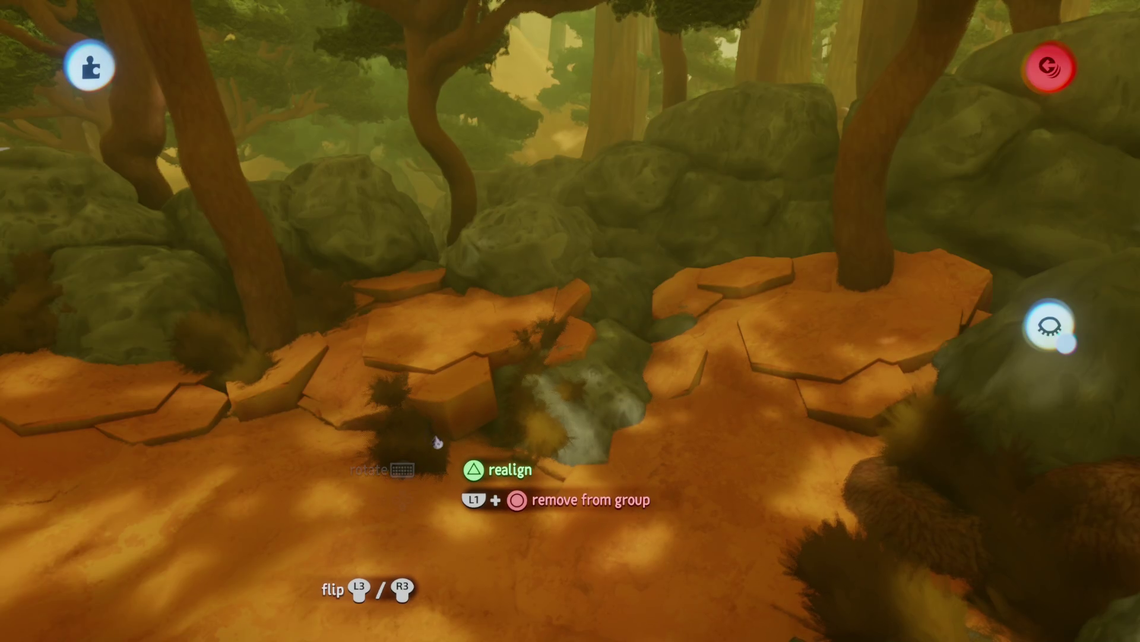
mouse_move(466, 440)
mouse_down()
mouse_move(457, 480)
mouse_move(533, 485)
mouse_move(485, 485)
mouse_move(496, 467)
mouse_move(502, 475)
mouse_move(484, 458)
mouse_move(514, 454)
mouse_move(518, 484)
mouse_move(509, 385)
mouse_move(490, 340)
mouse_move(498, 313)
mouse_move(474, 460)
mouse_move(461, 468)
mouse_move(522, 356)
mouse_up()
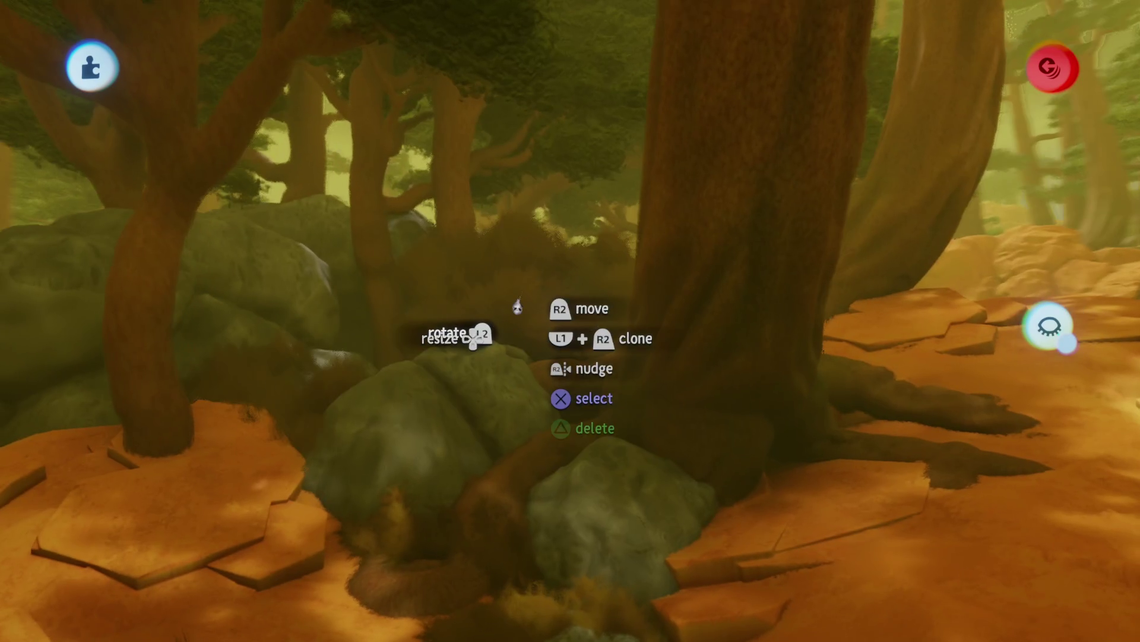
- Carry the bush group from the mossy rocks through the forest, enlarging it near the tree roots
mouse_move(517, 307)
mouse_down()
mouse_move(501, 323)
mouse_move(533, 357)
mouse_move(522, 354)
mouse_move(657, 357)
mouse_up()
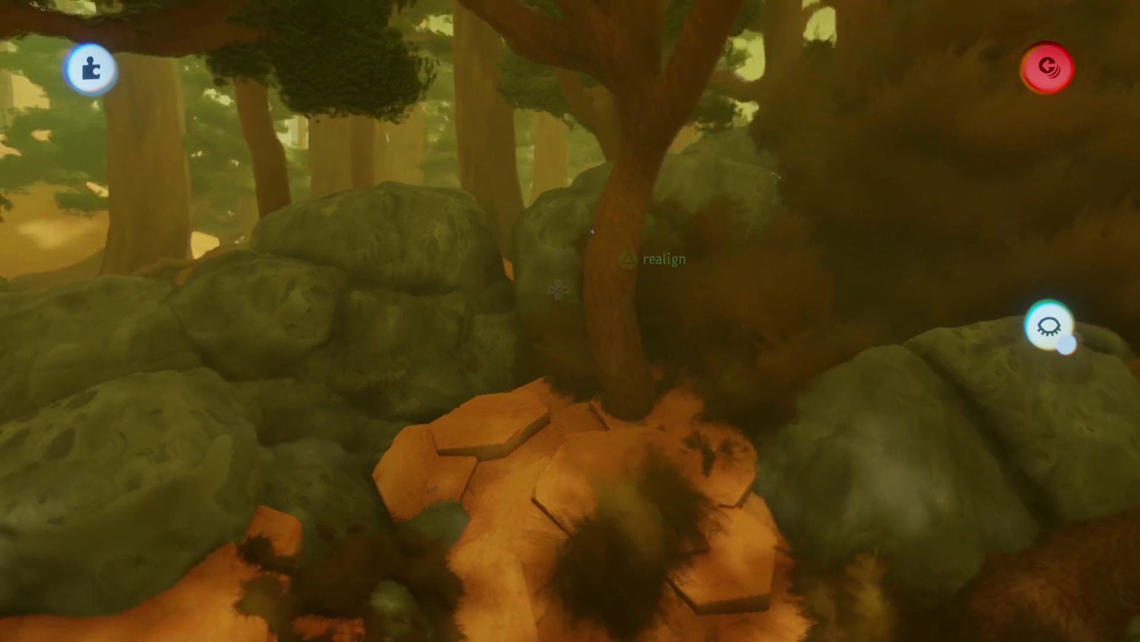
mouse_move(419, 275)
mouse_down()
mouse_move(431, 235)
mouse_move(442, 233)
mouse_up()
mouse_move(512, 252)
mouse_down()
mouse_move(573, 199)
mouse_move(543, 204)
mouse_move(558, 214)
mouse_up()
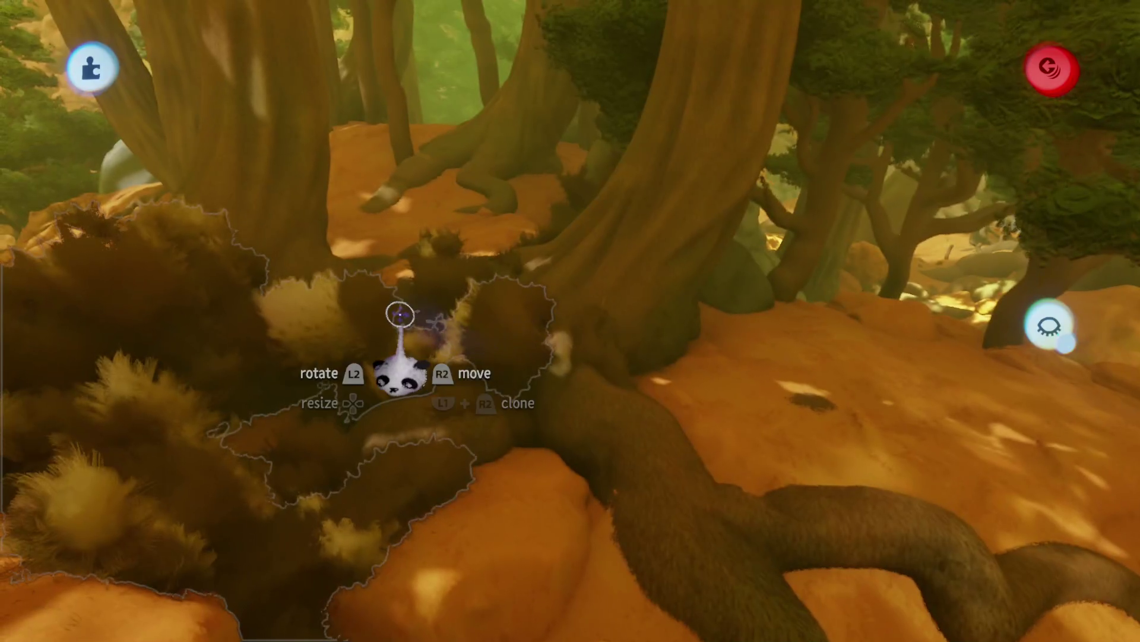
- Resize the bush beside the tree roots to 83% and release it in place
mouse_move(400, 314)
mouse_down()
mouse_move(499, 324)
mouse_move(514, 343)
mouse_move(509, 291)
mouse_move(559, 274)
mouse_move(613, 222)
mouse_up()
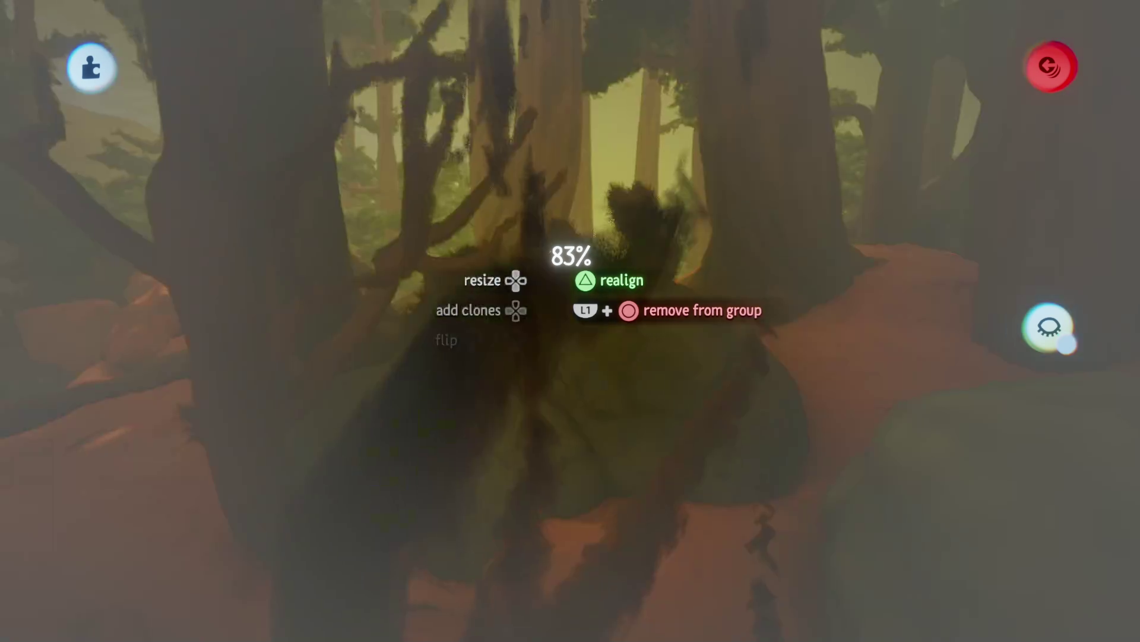
mouse_move(551, 297)
mouse_down()
mouse_move(508, 272)
mouse_move(527, 249)
mouse_move(631, 279)
mouse_up()
mouse_move(530, 347)
mouse_down()
mouse_move(570, 323)
mouse_move(580, 255)
mouse_move(543, 234)
mouse_move(518, 267)
mouse_move(631, 277)
mouse_move(549, 252)
mouse_move(458, 509)
mouse_move(255, 458)
mouse_move(558, 359)
mouse_move(547, 338)
mouse_move(591, 330)
mouse_move(594, 313)
mouse_move(675, 360)
mouse_up()
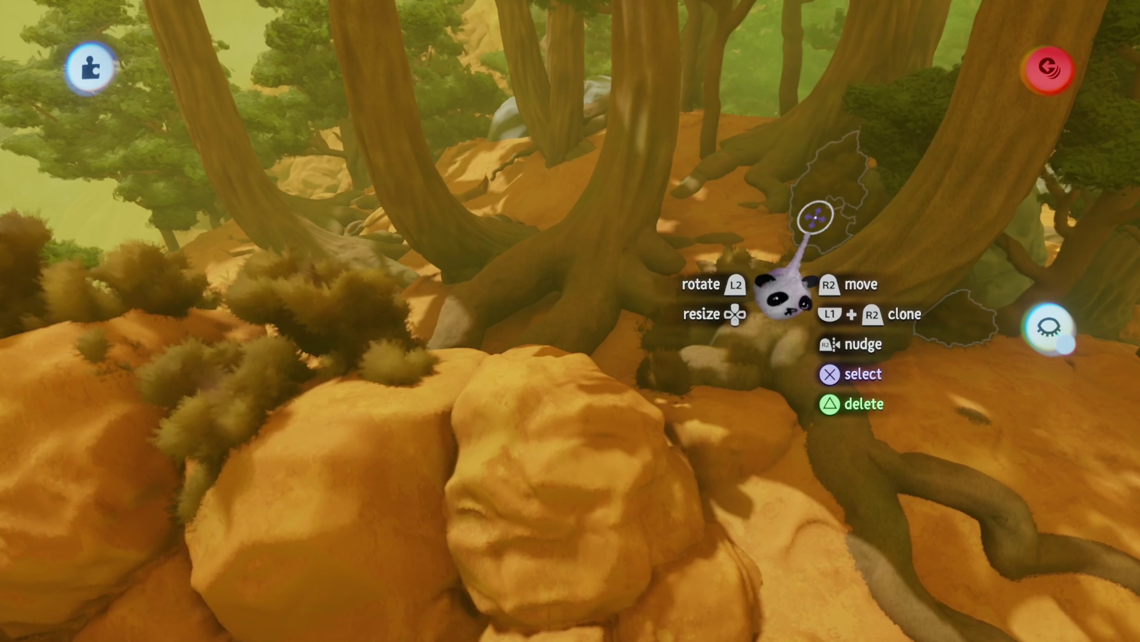
mouse_move(740, 290)
mouse_down()
mouse_move(623, 326)
mouse_move(643, 308)
mouse_move(537, 318)
mouse_move(581, 380)
mouse_move(515, 364)
mouse_move(514, 407)
mouse_move(502, 408)
mouse_move(545, 363)
mouse_move(484, 319)
mouse_move(537, 357)
mouse_move(565, 298)
mouse_move(553, 286)
mouse_move(524, 331)
mouse_move(512, 390)
mouse_move(507, 369)
mouse_move(550, 323)
mouse_move(542, 331)
mouse_up()
- Exit sculpt mode and carry a bush group to the mossy rocks between the tree trunks
key(Escape)
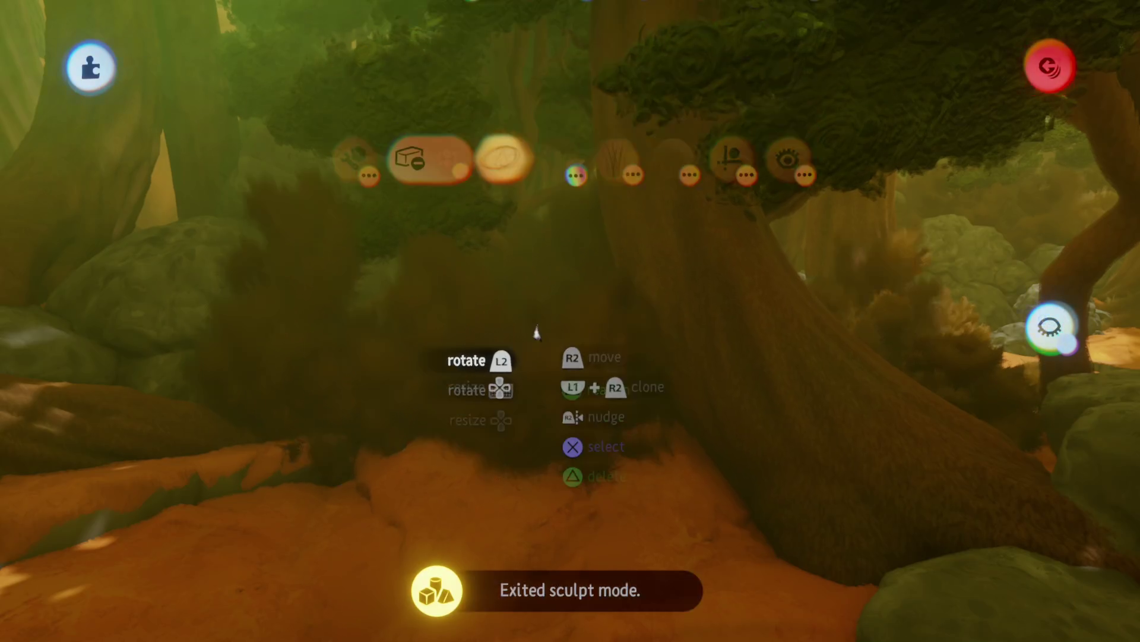
drag(497, 274, 620, 228)
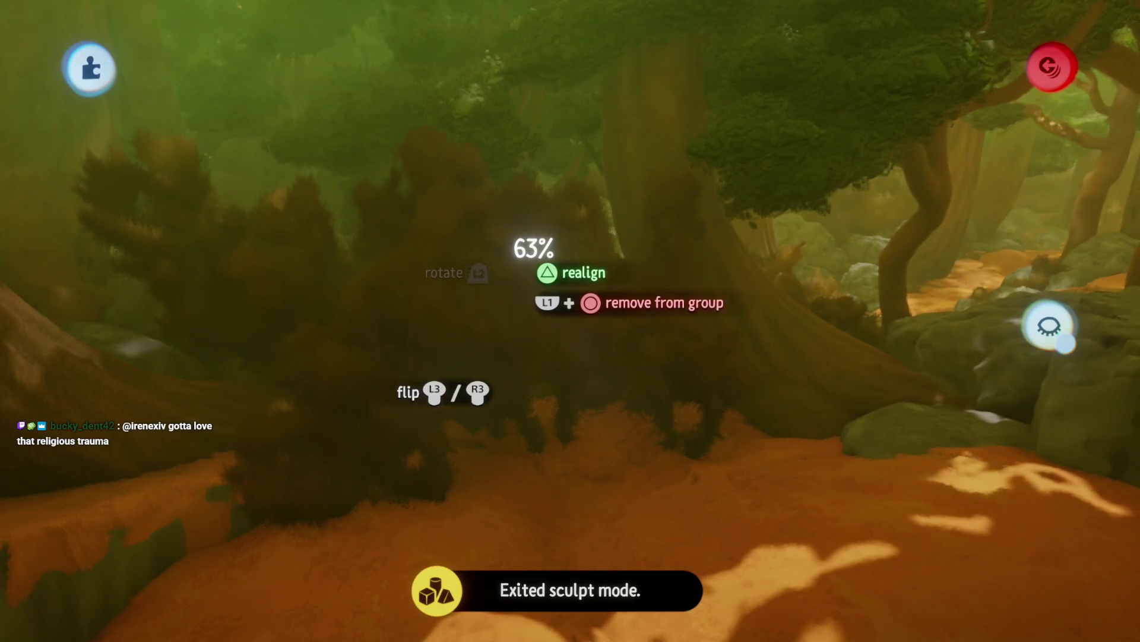
drag(534, 261, 556, 351)
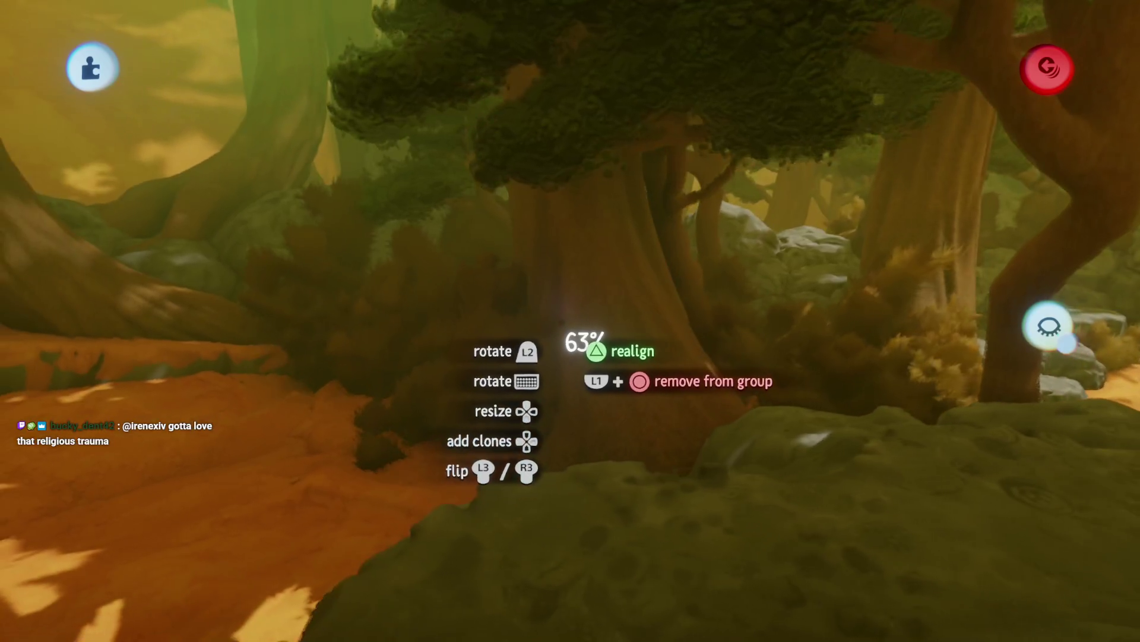
mouse_move(567, 330)
mouse_down()
mouse_move(484, 380)
mouse_move(497, 196)
mouse_move(508, 275)
mouse_move(546, 225)
mouse_move(543, 148)
mouse_move(509, 300)
mouse_move(533, 211)
mouse_up()
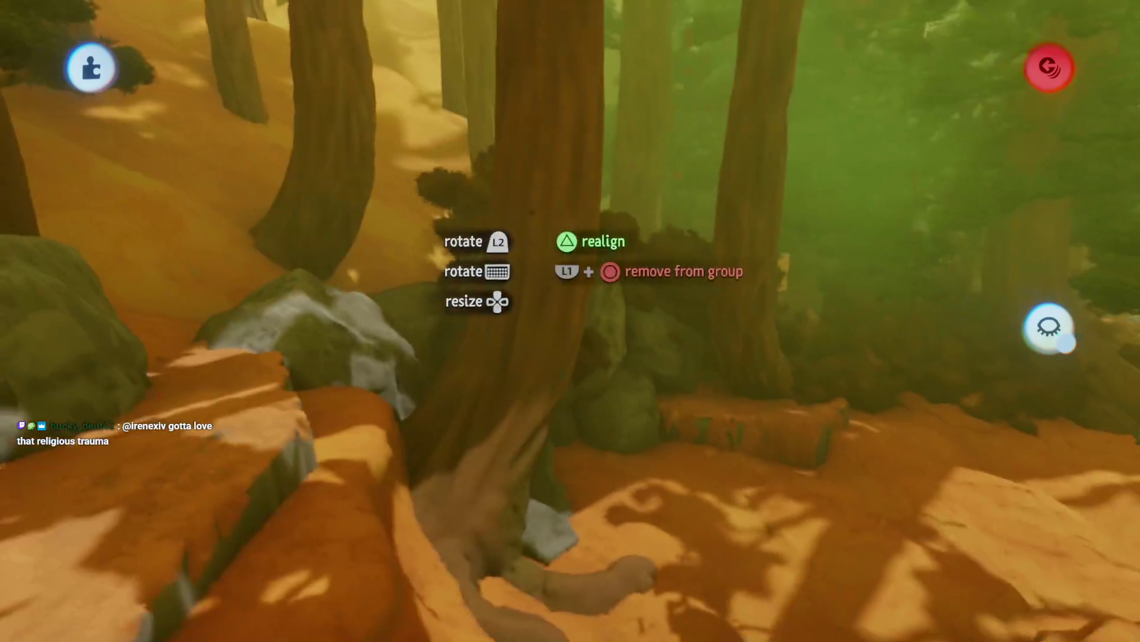
mouse_move(531, 271)
mouse_down()
mouse_move(525, 294)
mouse_move(555, 265)
mouse_move(538, 282)
mouse_up()
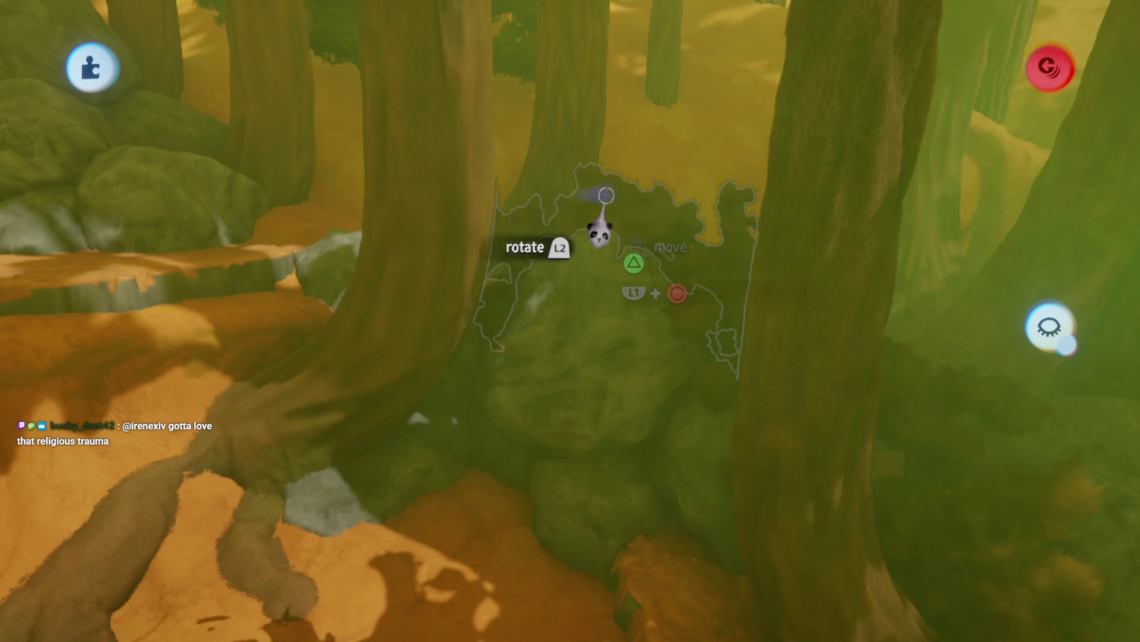
mouse_move(606, 195)
mouse_down()
mouse_move(534, 279)
mouse_move(546, 253)
mouse_up()
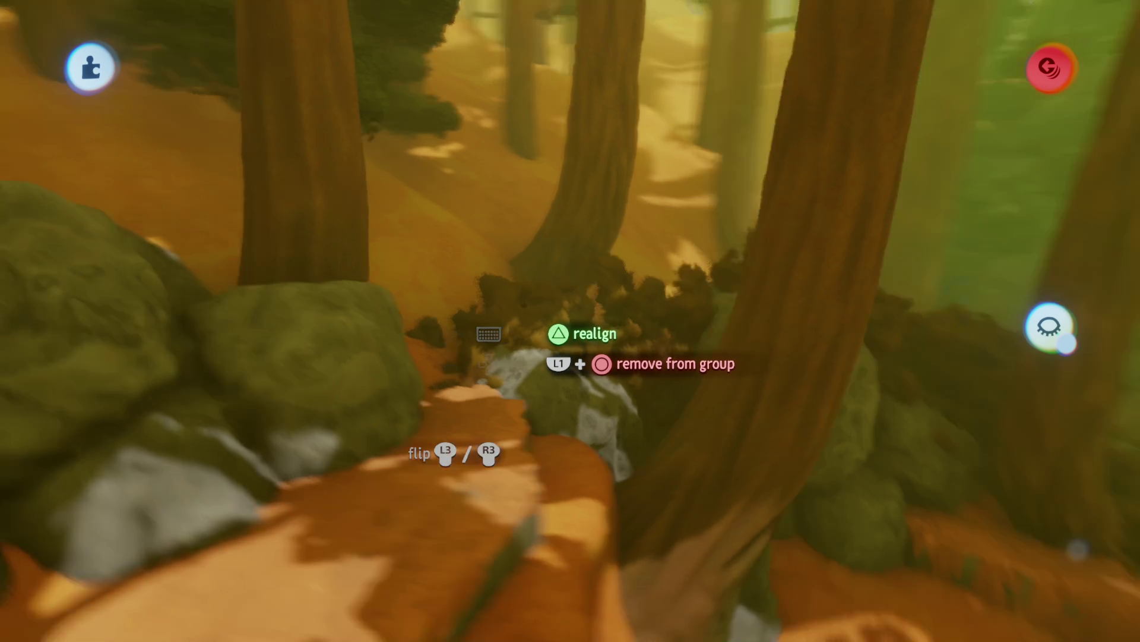